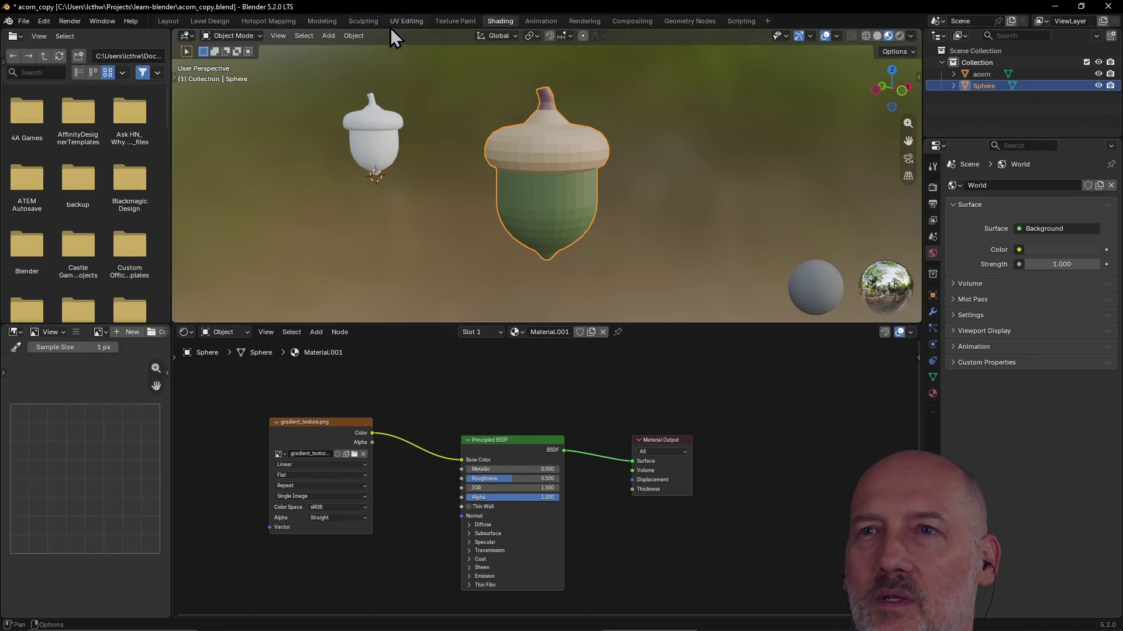
In UV Editing, invert the selection to the body and drop its UVs onto a dark swatch
{"action": "left_click", "coordinate": [406, 18]}
{"action": "scroll", "coordinate": [350, 322], "scroll_direction": "down", "scroll_amount": 1}
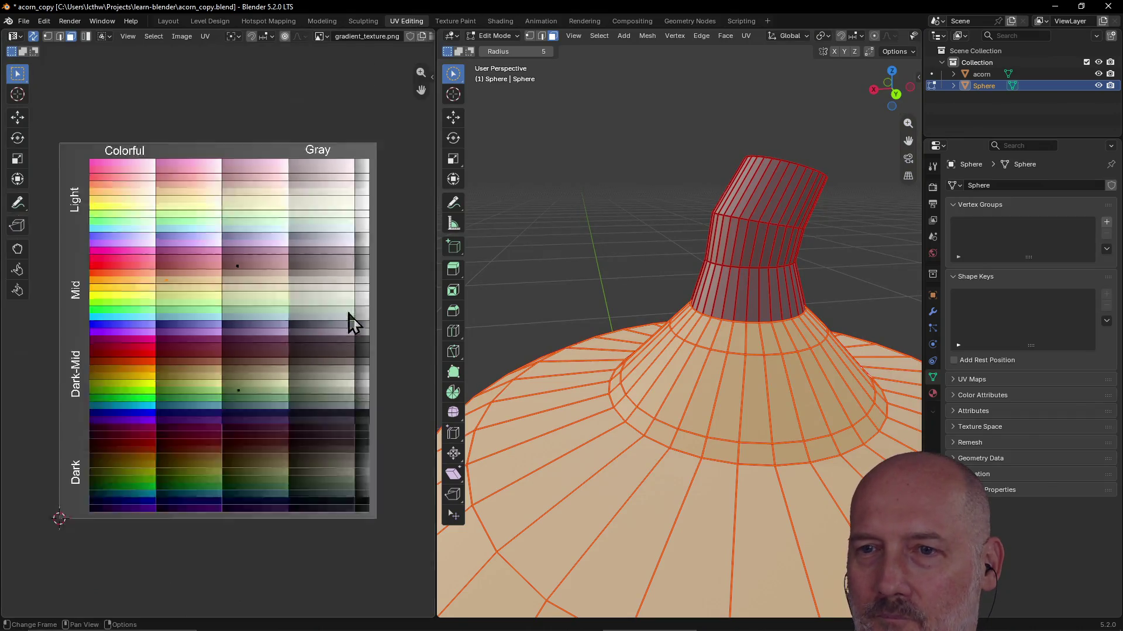
{"action": "scroll", "coordinate": [348, 313], "scroll_direction": "down", "scroll_amount": 5}
{"action": "scroll", "coordinate": [348, 314], "scroll_direction": "up", "scroll_amount": 2}
{"action": "scroll", "coordinate": [549, 332], "scroll_direction": "down", "scroll_amount": 5}
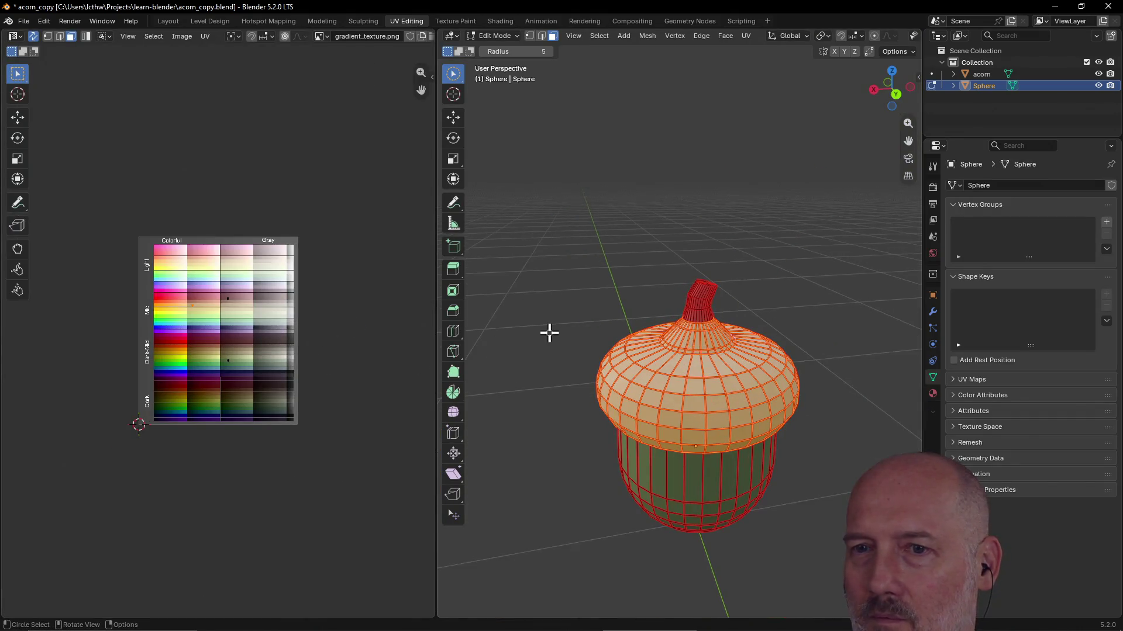
{"action": "key", "text": "ctrl+i"}
{"action": "scroll", "coordinate": [278, 395], "scroll_direction": "up", "scroll_amount": 3}
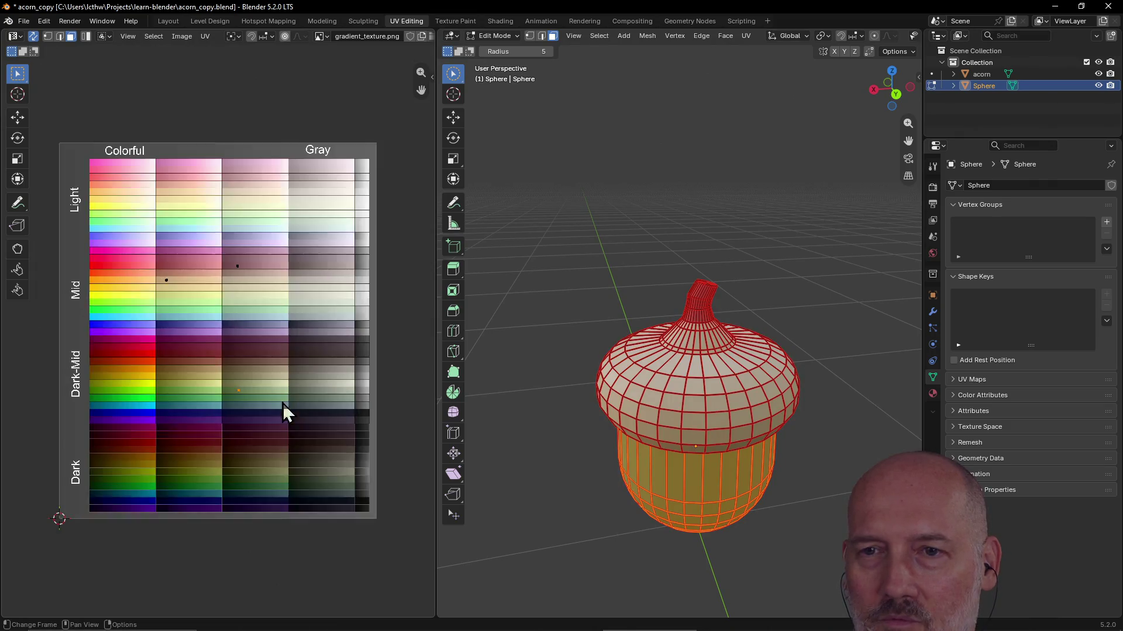
{"action": "scroll", "coordinate": [283, 402], "scroll_direction": "up", "scroll_amount": 1}
{"action": "key", "text": "g"}
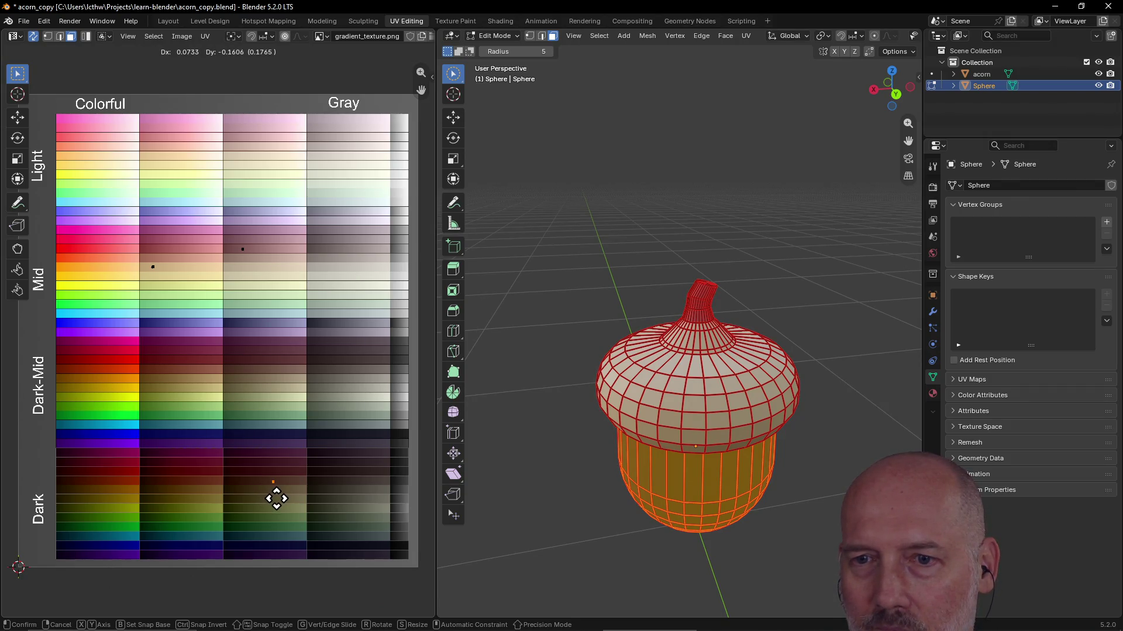
{"action": "left_click", "coordinate": [276, 500]}
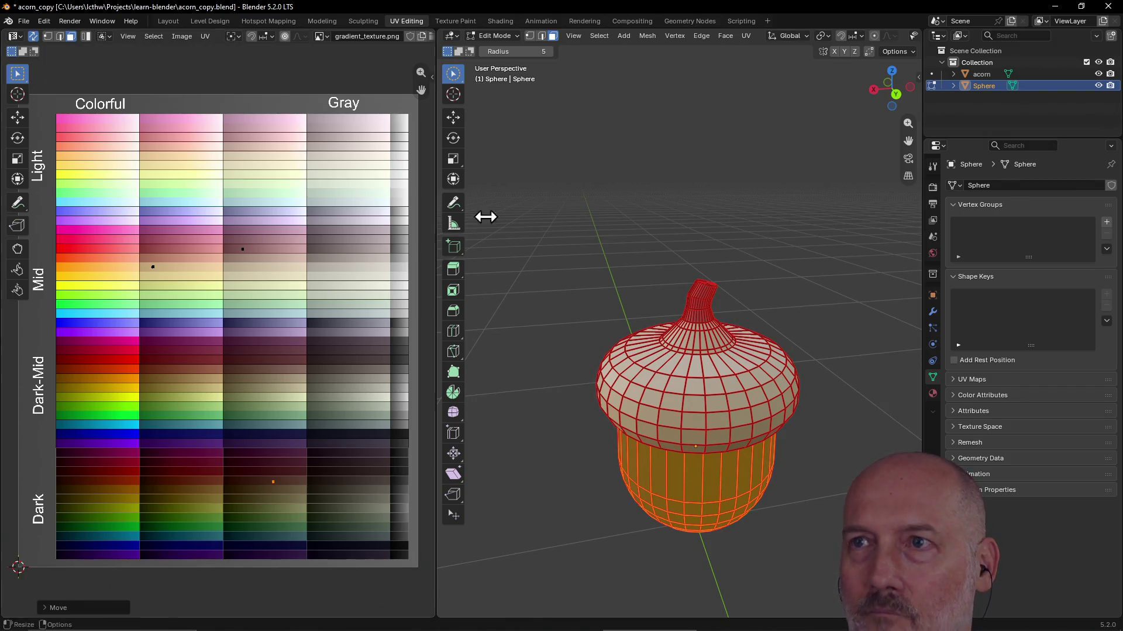
{"action": "left_click", "coordinate": [504, 23]}
Orbit to centre the brown acorn and save the file with Ctrl+S
{"action": "mouse_move", "coordinate": [631, 290]}
{"action": "middle_mouse_down"}
{"action": "mouse_move", "coordinate": [591, 204]}
{"action": "mouse_move", "coordinate": [482, 207]}
{"action": "middle_mouse_up"}
{"action": "key", "text": "ctrl+s"}
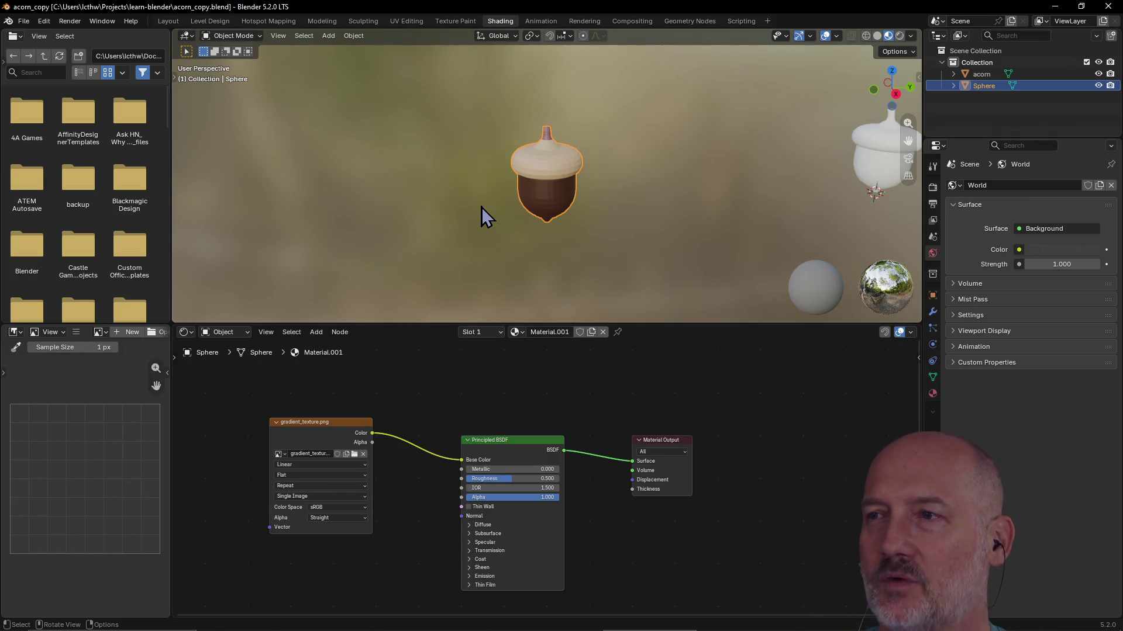
{"action": "scroll", "coordinate": [633, 132], "scroll_direction": "down", "scroll_amount": 3}
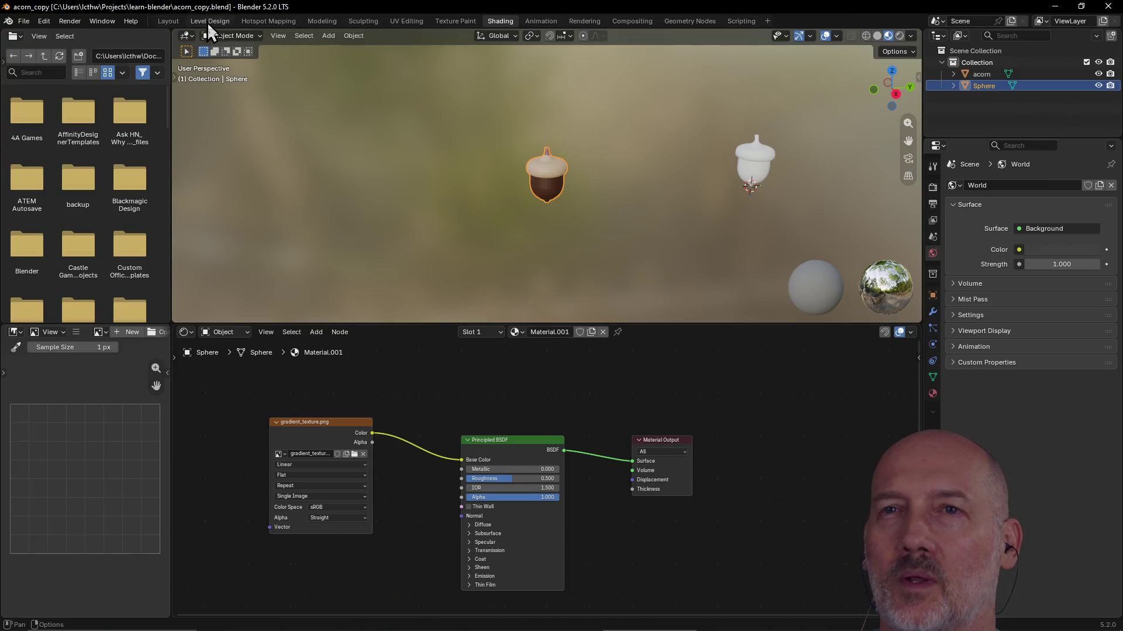
In the Layout workspace, select the large acorn and frame it with View Selected
{"action": "left_click", "coordinate": [331, 21]}
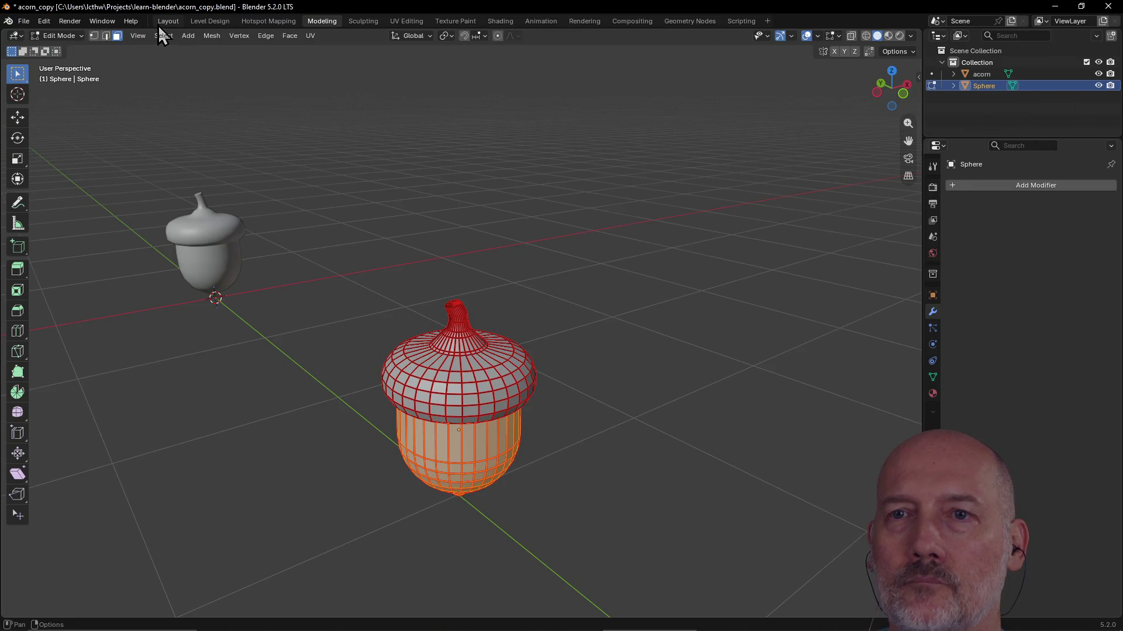
{"action": "left_click", "coordinate": [168, 21]}
{"action": "scroll", "coordinate": [297, 131], "scroll_direction": "down", "scroll_amount": 3}
{"action": "middle_click_drag", "start_coordinate": [381, 226], "coordinate": [466, 243]}
{"action": "scroll", "coordinate": [450, 236], "scroll_direction": "down", "scroll_amount": 3}
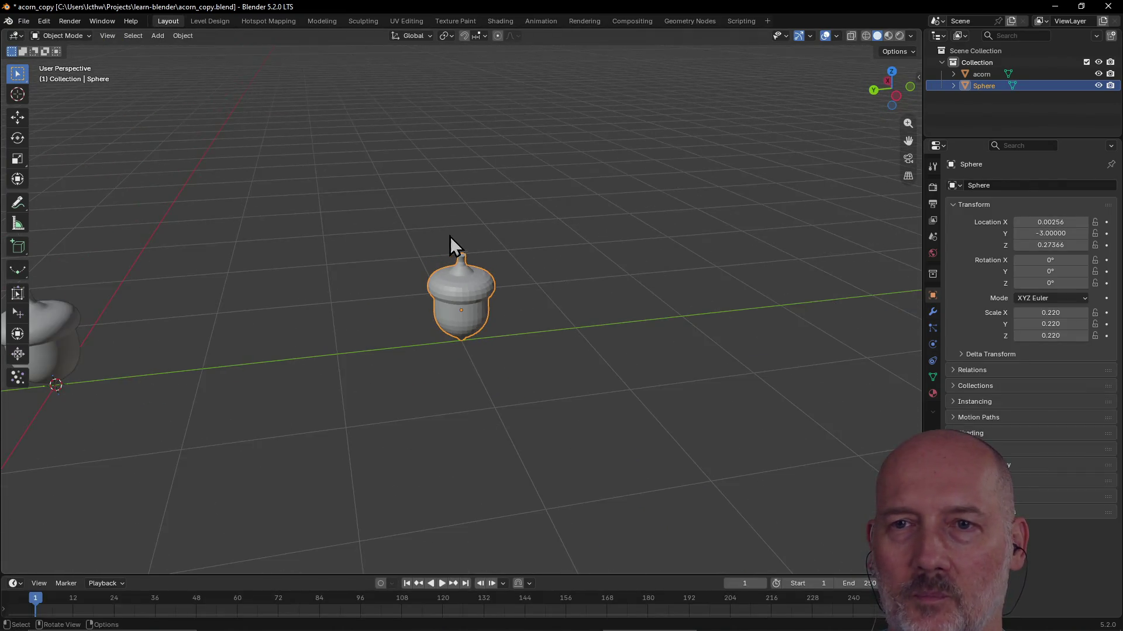
{"action": "left_click", "coordinate": [65, 335]}
{"action": "key", "text": "grave"}
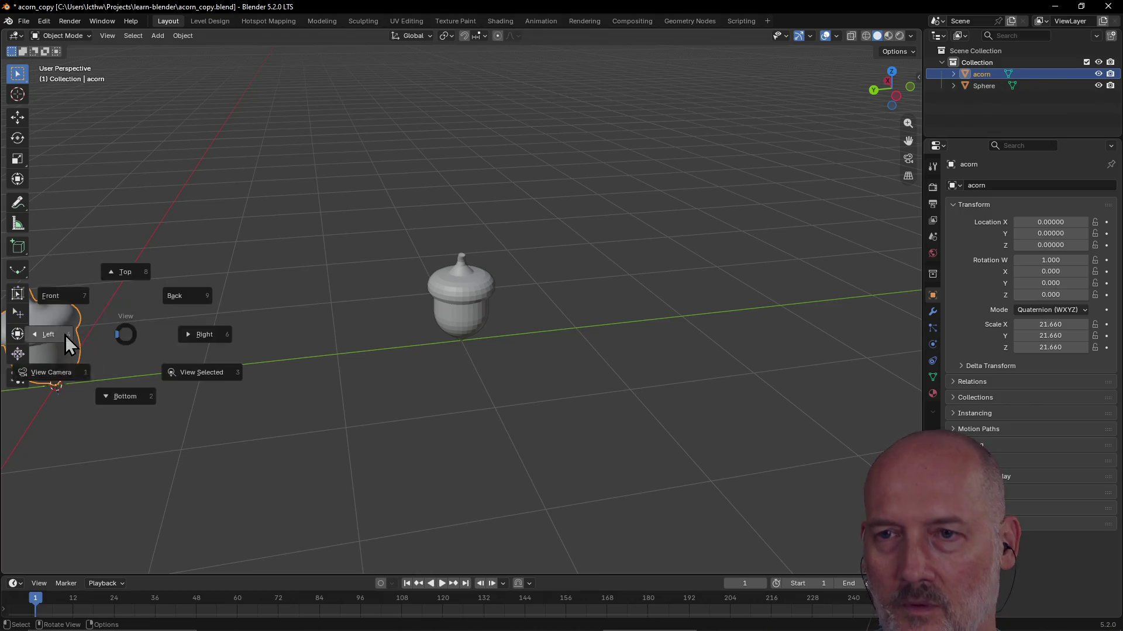
{"action": "left_click", "coordinate": [201, 375]}
{"action": "scroll", "coordinate": [338, 325], "scroll_direction": "down", "scroll_amount": 3}
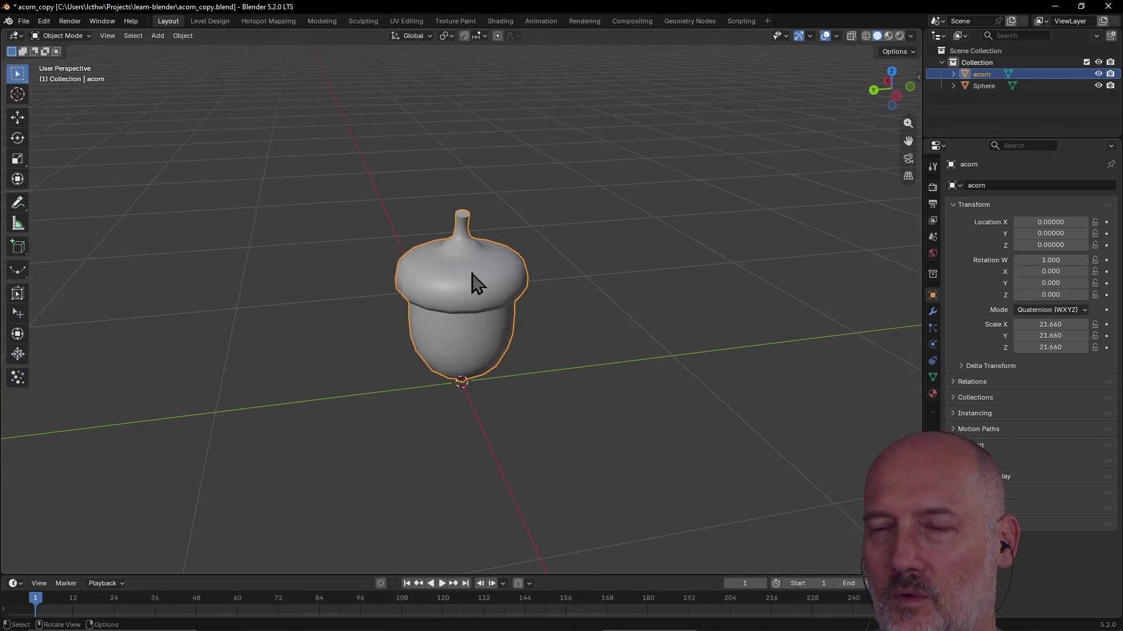
{"action": "middle_click_drag", "start_coordinate": [476, 281], "coordinate": [357, 262]}
{"action": "scroll", "coordinate": [357, 261], "scroll_direction": "up", "scroll_amount": 4}
{"action": "mouse_move", "coordinate": [489, 238]}
{"action": "middle_mouse_down"}
{"action": "mouse_move", "coordinate": [542, 225]}
{"action": "mouse_move", "coordinate": [687, 269]}
{"action": "middle_mouse_up"}
{"action": "scroll", "coordinate": [514, 251], "scroll_direction": "down", "scroll_amount": 2}
{"action": "scroll", "coordinate": [514, 252], "scroll_direction": "down", "scroll_amount": 3}
Frame the second Sphere acorn with View Selected, view both together, and save
{"action": "left_click", "coordinate": [739, 294]}
{"action": "key", "text": "grave"}
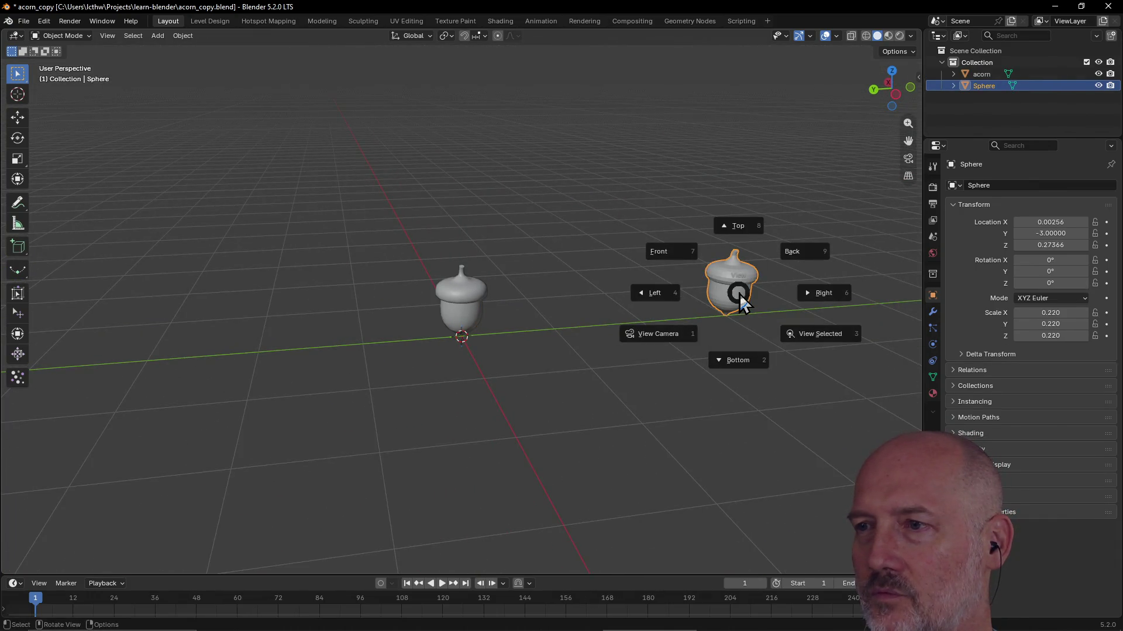
{"action": "left_click", "coordinate": [806, 334]}
{"action": "scroll", "coordinate": [593, 282], "scroll_direction": "down", "scroll_amount": 3}
{"action": "mouse_move", "coordinate": [594, 282]}
{"action": "middle_mouse_down"}
{"action": "mouse_move", "coordinate": [421, 283]}
{"action": "mouse_move", "coordinate": [574, 281]}
{"action": "mouse_move", "coordinate": [620, 266]}
{"action": "mouse_move", "coordinate": [476, 251]}
{"action": "mouse_move", "coordinate": [494, 290]}
{"action": "mouse_move", "coordinate": [489, 241]}
{"action": "mouse_move", "coordinate": [637, 279]}
{"action": "mouse_move", "coordinate": [692, 271]}
{"action": "middle_mouse_up"}
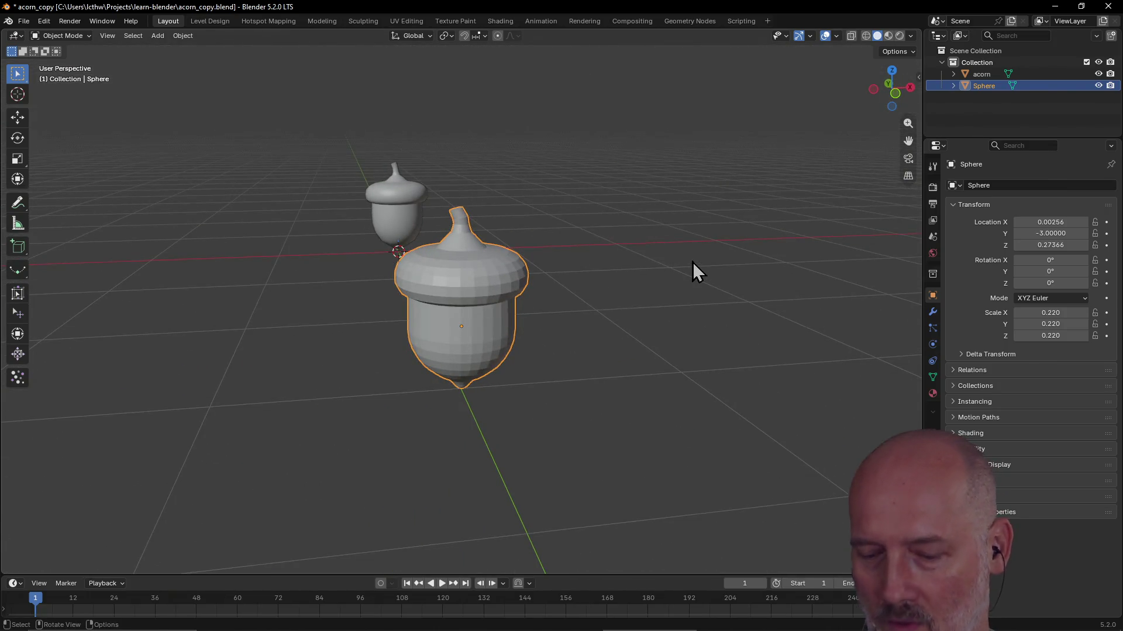
{"action": "key", "text": "ctrl+s"}
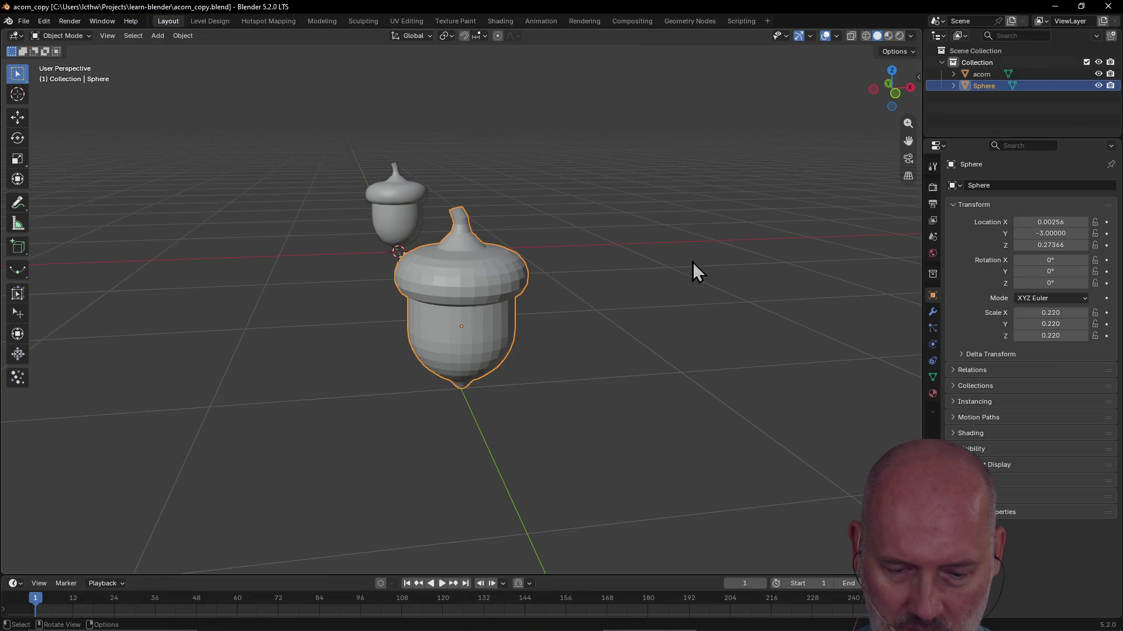
Alt+Tab over to the Firefox window showing the model library site
{"action": "key", "text": "alt+Tab"}
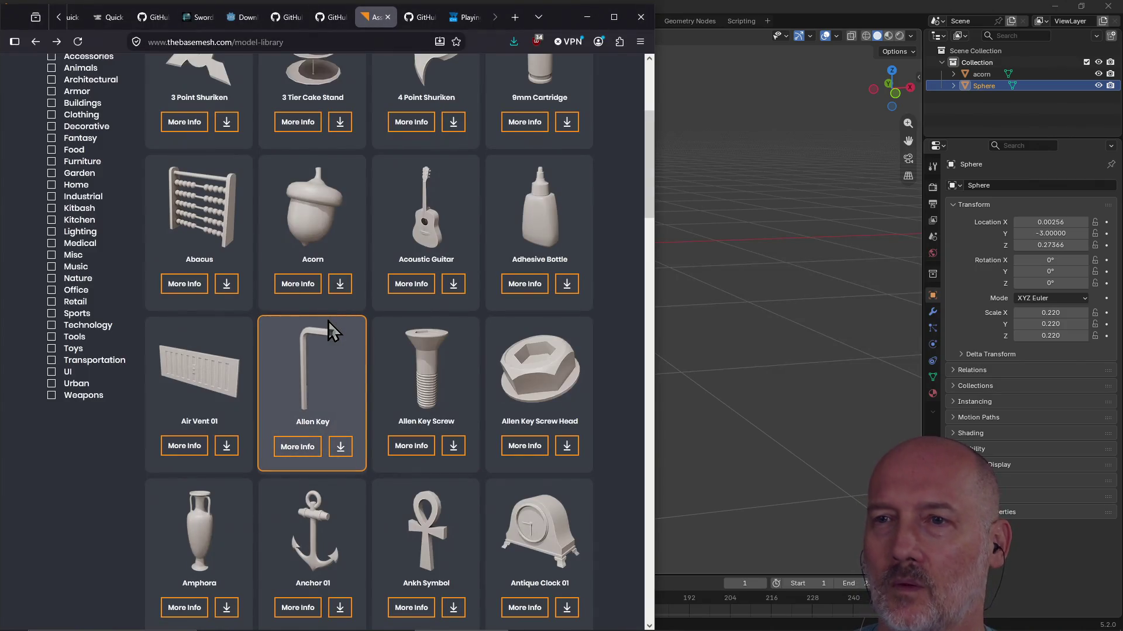
{"action": "scroll", "coordinate": [610, 330], "scroll_direction": "up", "scroll_amount": 3}
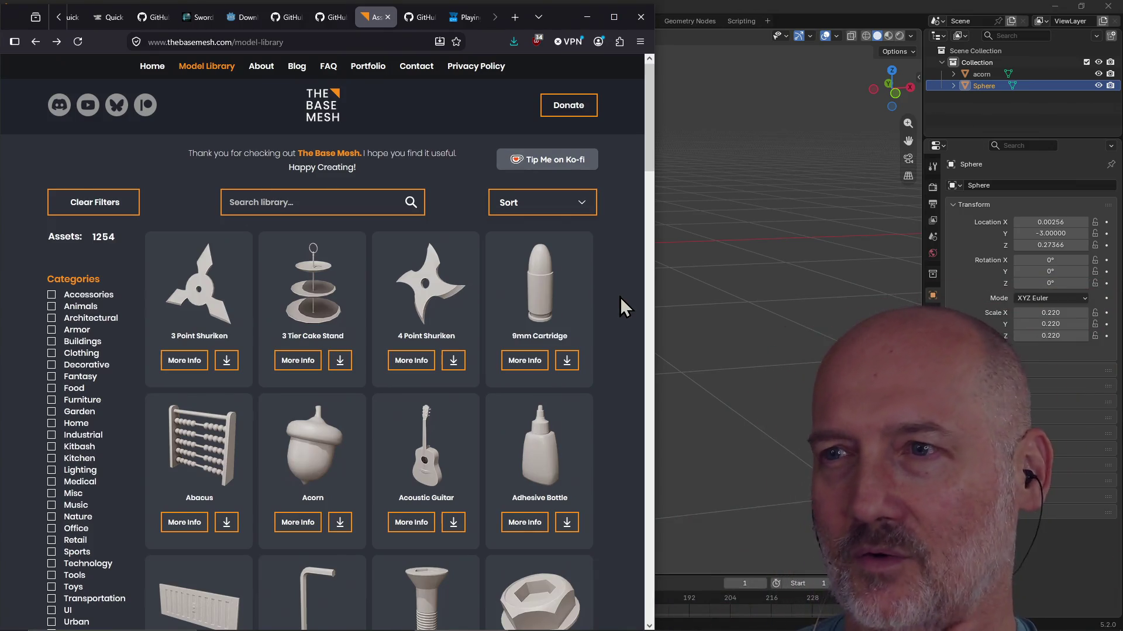
{"action": "scroll", "coordinate": [620, 306], "scroll_direction": "down", "scroll_amount": 3}
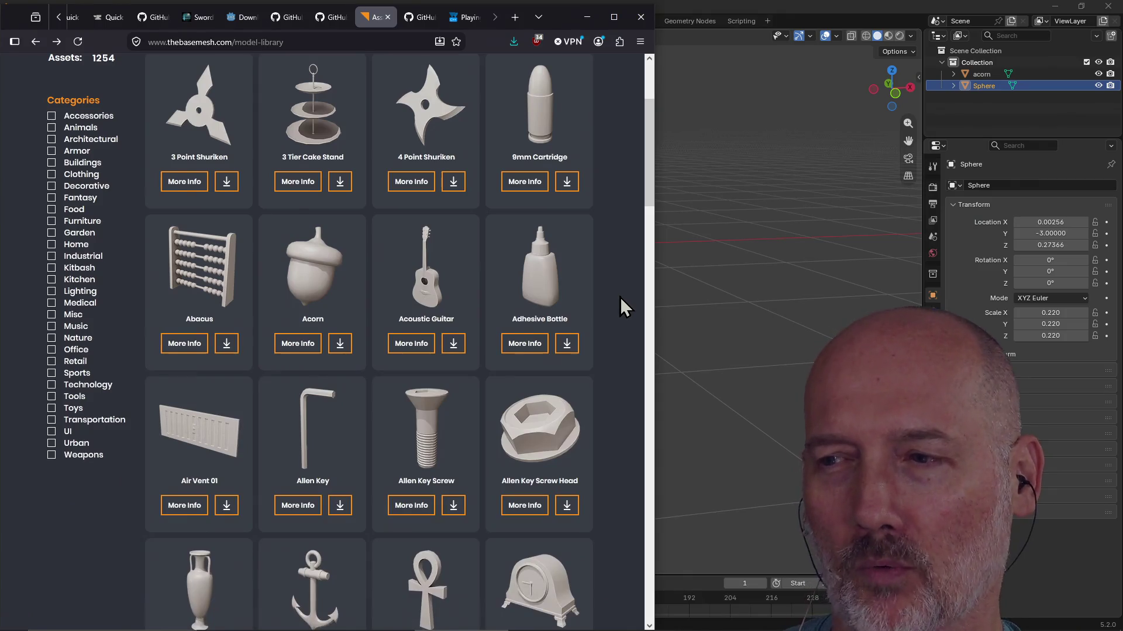
{"action": "scroll", "coordinate": [620, 306], "scroll_direction": "up", "scroll_amount": 3}
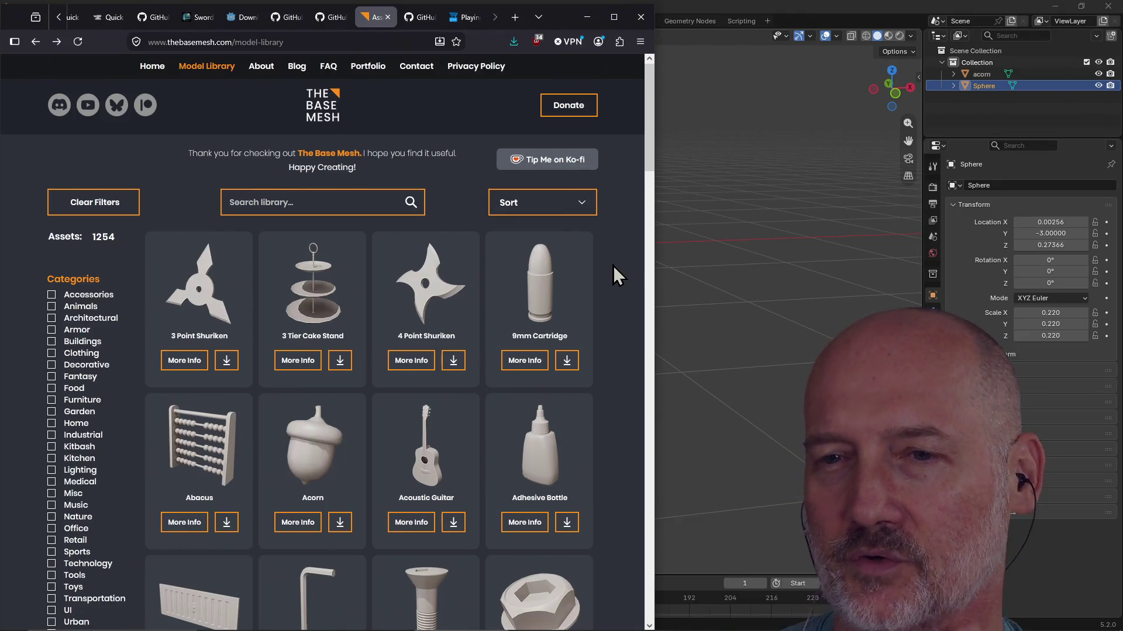
{"action": "scroll", "coordinate": [613, 268], "scroll_direction": "down", "scroll_amount": 3}
{"action": "scroll", "coordinate": [613, 265], "scroll_direction": "down", "scroll_amount": 3}
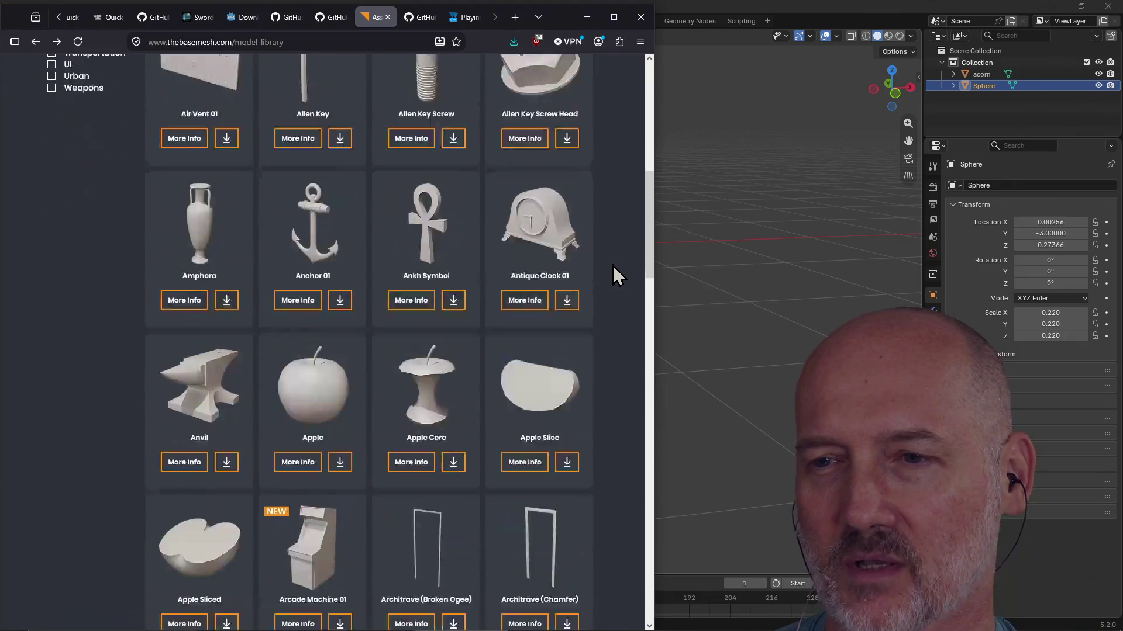
{"action": "scroll", "coordinate": [613, 267], "scroll_direction": "down", "scroll_amount": 3}
{"action": "scroll", "coordinate": [613, 266], "scroll_direction": "down", "scroll_amount": 3}
{"action": "scroll", "coordinate": [613, 266], "scroll_direction": "down", "scroll_amount": 3}
{"action": "scroll", "coordinate": [613, 265], "scroll_direction": "down", "scroll_amount": 4}
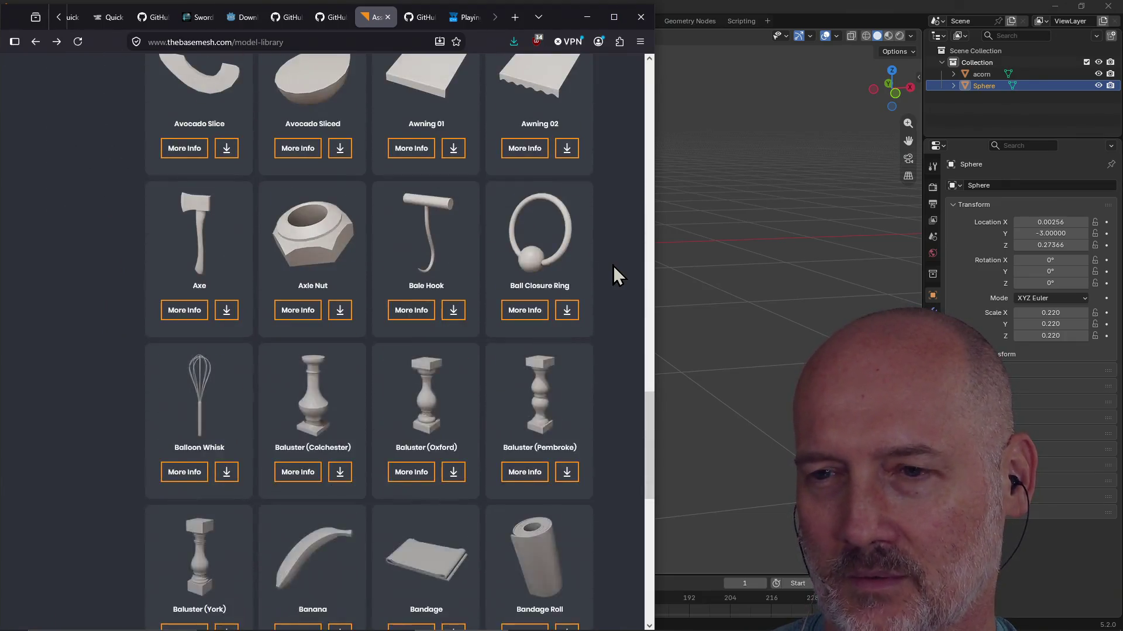
{"action": "scroll", "coordinate": [613, 266], "scroll_direction": "down", "scroll_amount": 2}
{"action": "scroll", "coordinate": [613, 266], "scroll_direction": "down", "scroll_amount": 3}
{"action": "scroll", "coordinate": [613, 266], "scroll_direction": "up", "scroll_amount": 8}
{"action": "scroll", "coordinate": [613, 266], "scroll_direction": "up", "scroll_amount": 8}
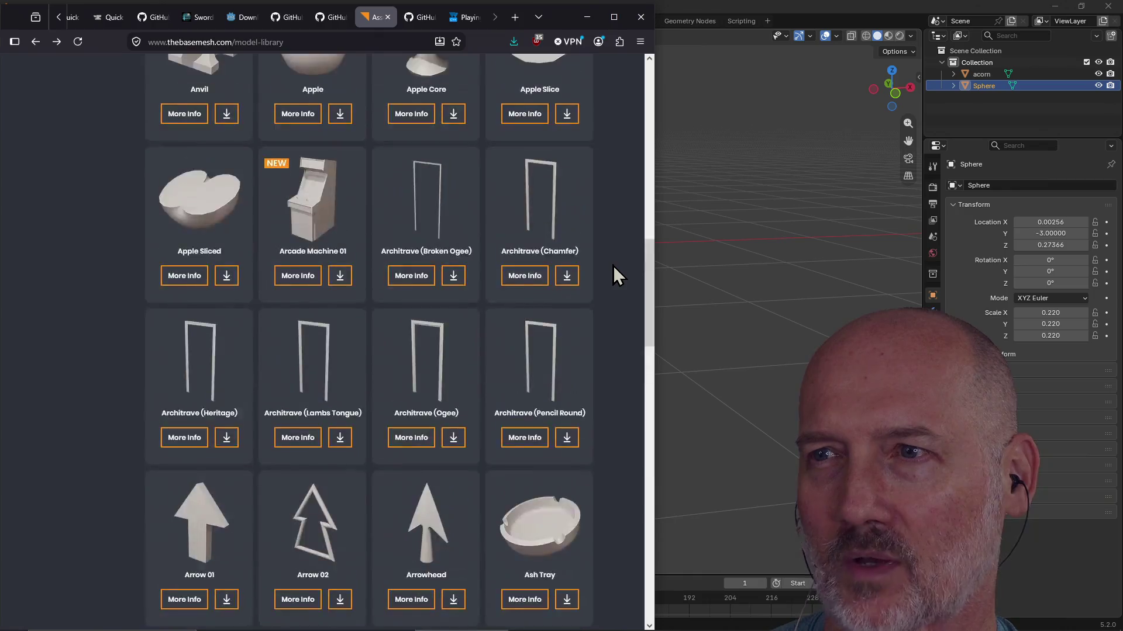
{"action": "scroll", "coordinate": [613, 265], "scroll_direction": "up", "scroll_amount": 6}
{"action": "scroll", "coordinate": [613, 265], "scroll_direction": "up", "scroll_amount": 5}
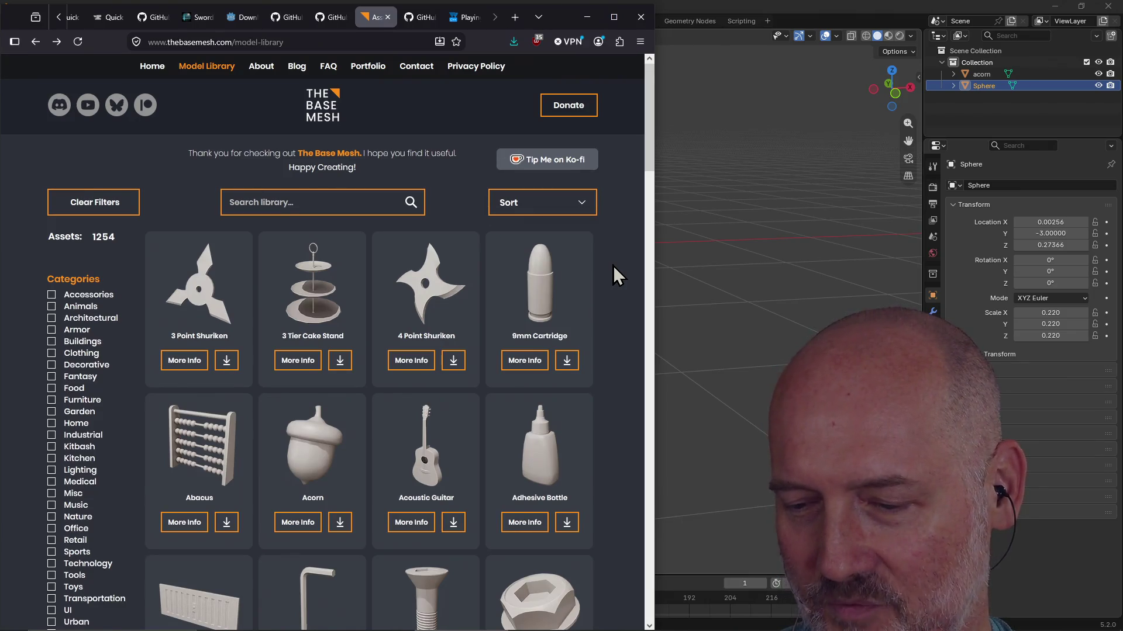
Orbit around the brown acorn in Shading from above and the side, ending in UV Editing
{"action": "left_click", "coordinate": [757, 22]}
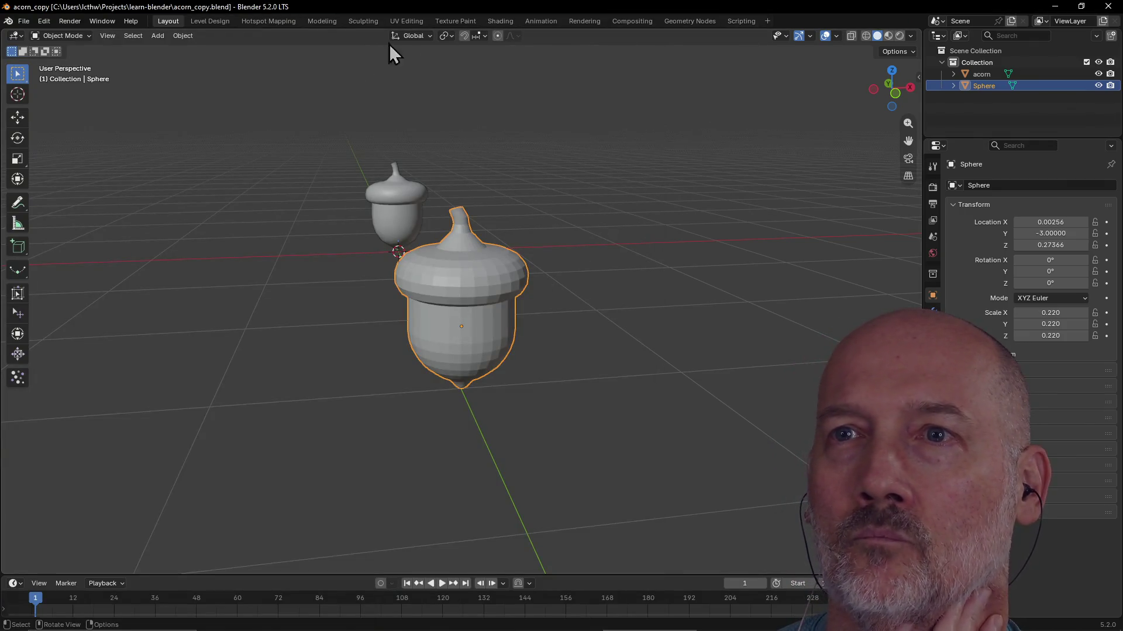
{"action": "left_click", "coordinate": [405, 24]}
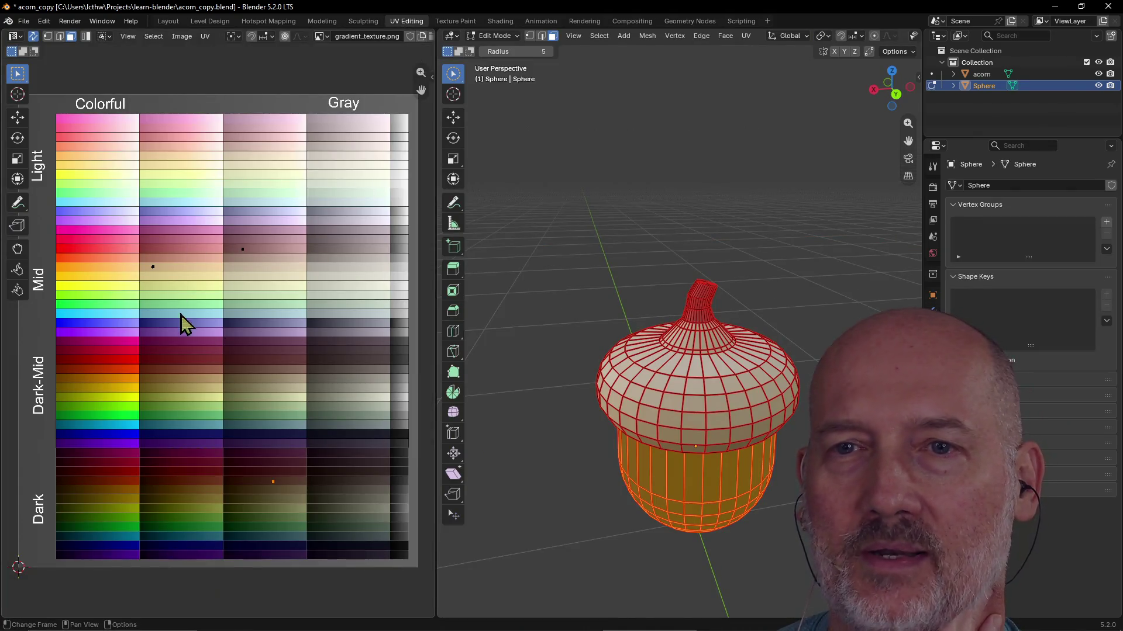
{"action": "left_click", "coordinate": [502, 20]}
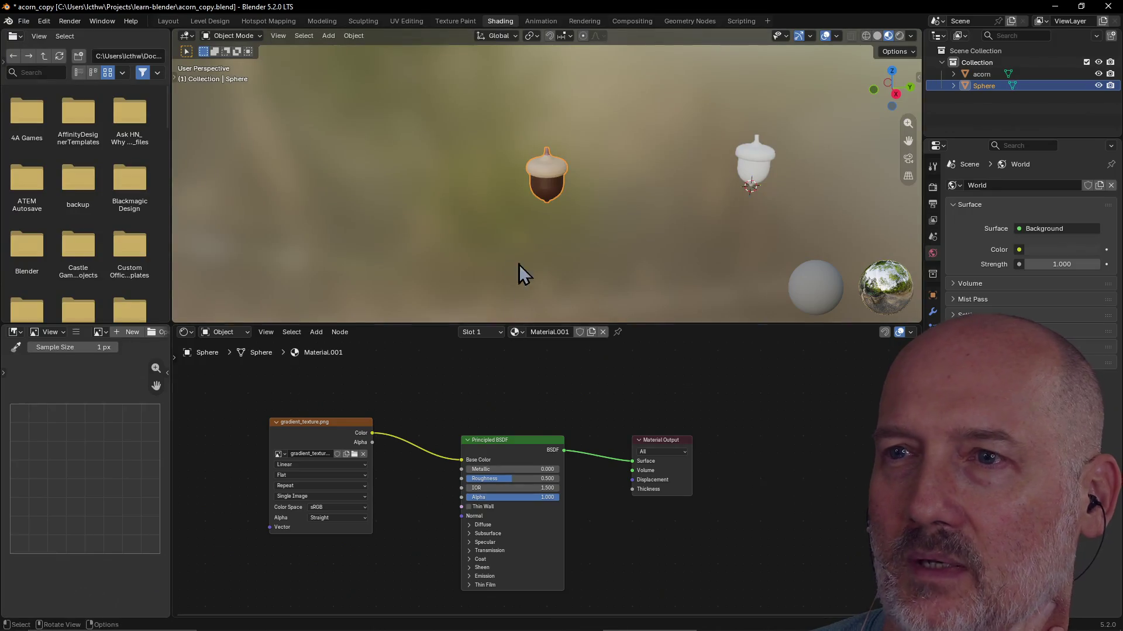
{"action": "scroll", "coordinate": [545, 193], "scroll_direction": "up", "scroll_amount": 1}
{"action": "scroll", "coordinate": [545, 192], "scroll_direction": "up", "scroll_amount": 6}
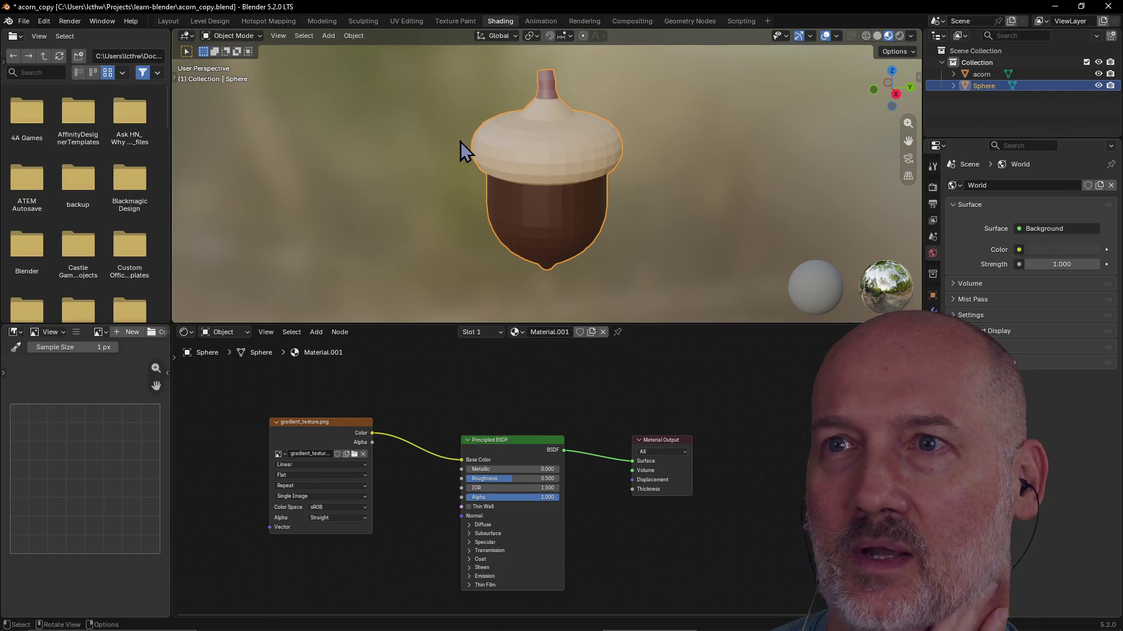
{"action": "middle_click_drag", "start_coordinate": [441, 204], "coordinate": [659, 168]}
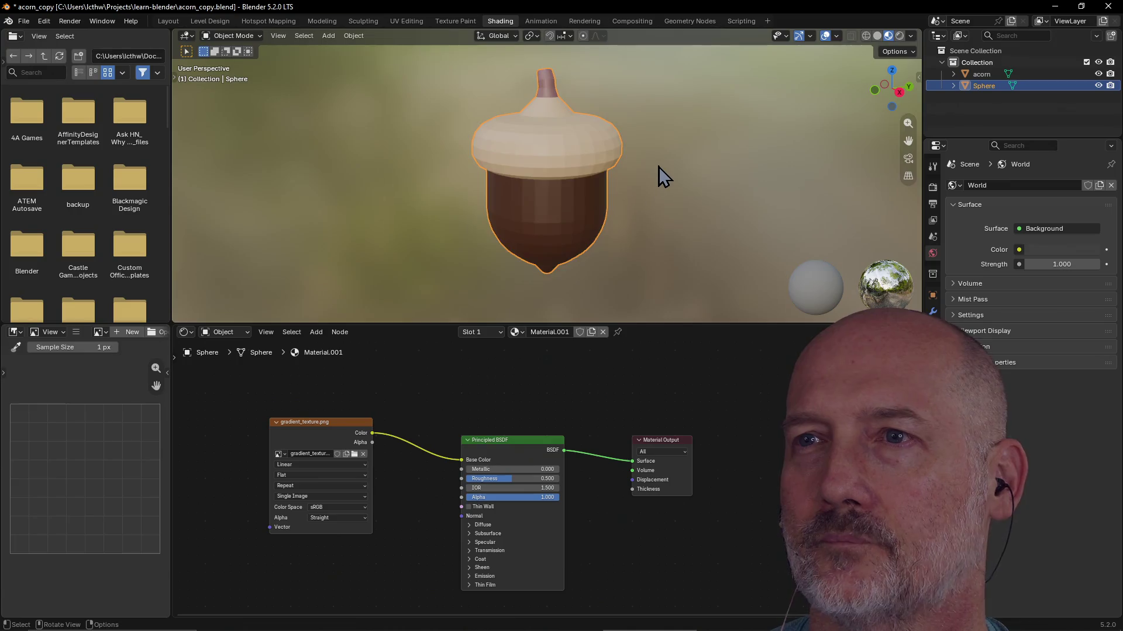
{"action": "scroll", "coordinate": [659, 167], "scroll_direction": "down", "scroll_amount": 2}
{"action": "scroll", "coordinate": [658, 167], "scroll_direction": "up", "scroll_amount": 2}
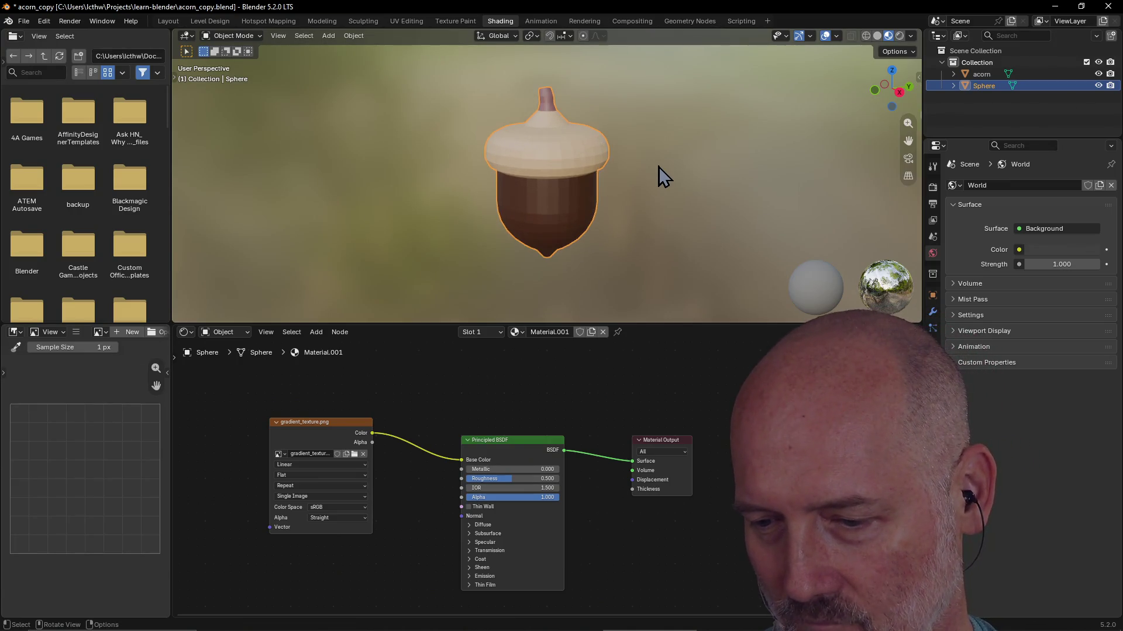
{"action": "scroll", "coordinate": [680, 168], "scroll_direction": "down", "scroll_amount": 2}
{"action": "scroll", "coordinate": [635, 173], "scroll_direction": "up", "scroll_amount": 2}
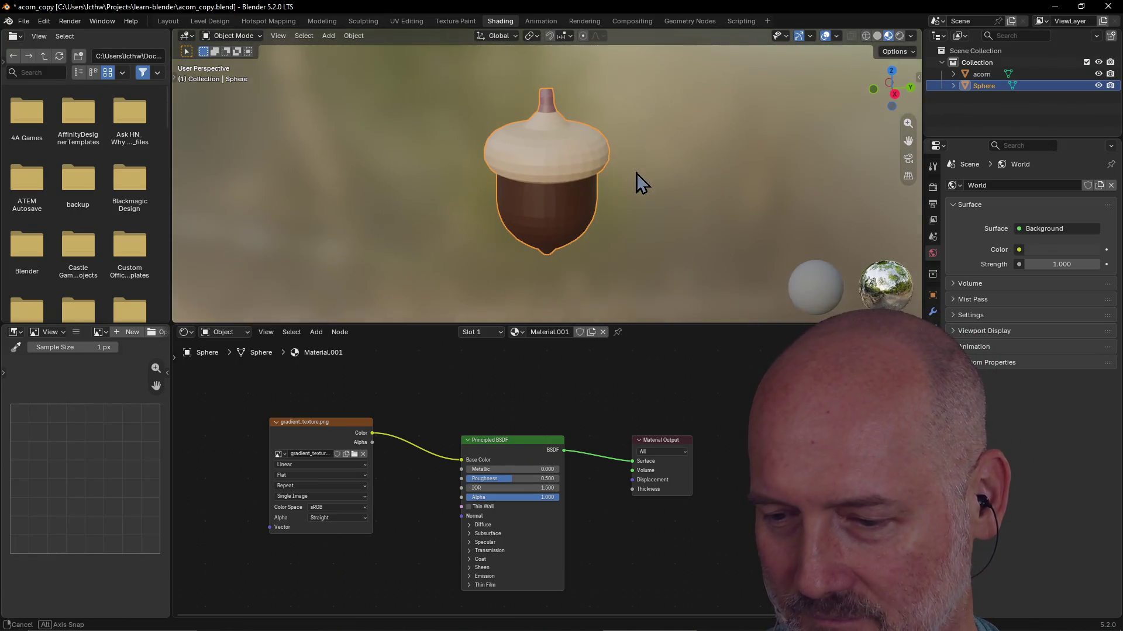
{"action": "scroll", "coordinate": [636, 173], "scroll_direction": "down", "scroll_amount": 2}
{"action": "scroll", "coordinate": [627, 170], "scroll_direction": "up", "scroll_amount": 3}
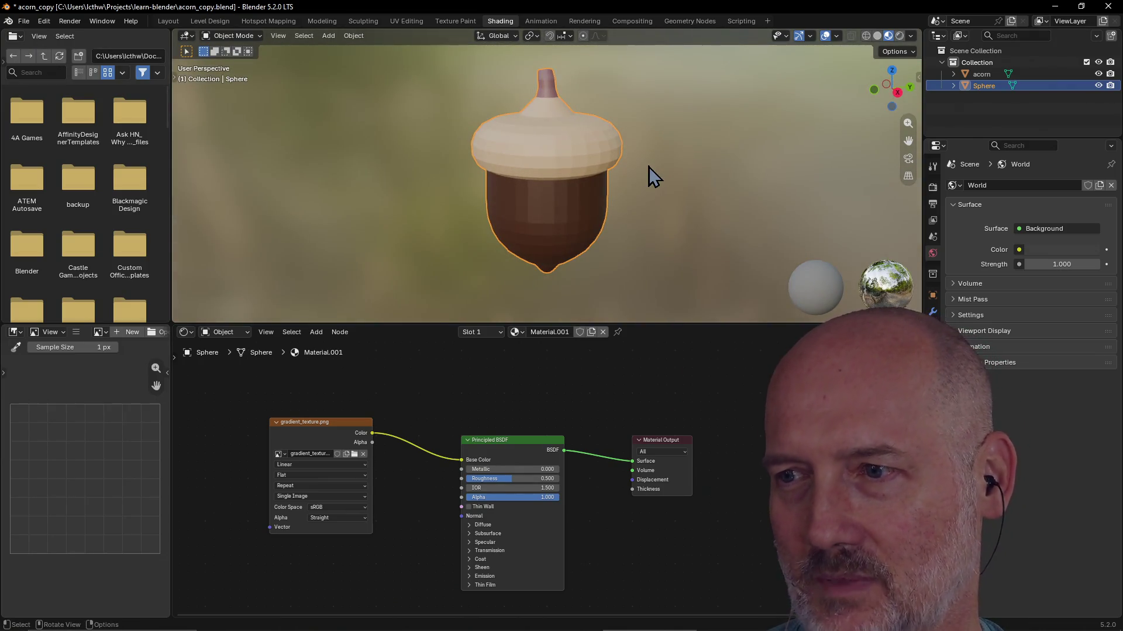
{"action": "scroll", "coordinate": [649, 167], "scroll_direction": "down", "scroll_amount": 2}
{"action": "scroll", "coordinate": [602, 175], "scroll_direction": "up", "scroll_amount": 2}
{"action": "scroll", "coordinate": [602, 175], "scroll_direction": "up", "scroll_amount": 1}
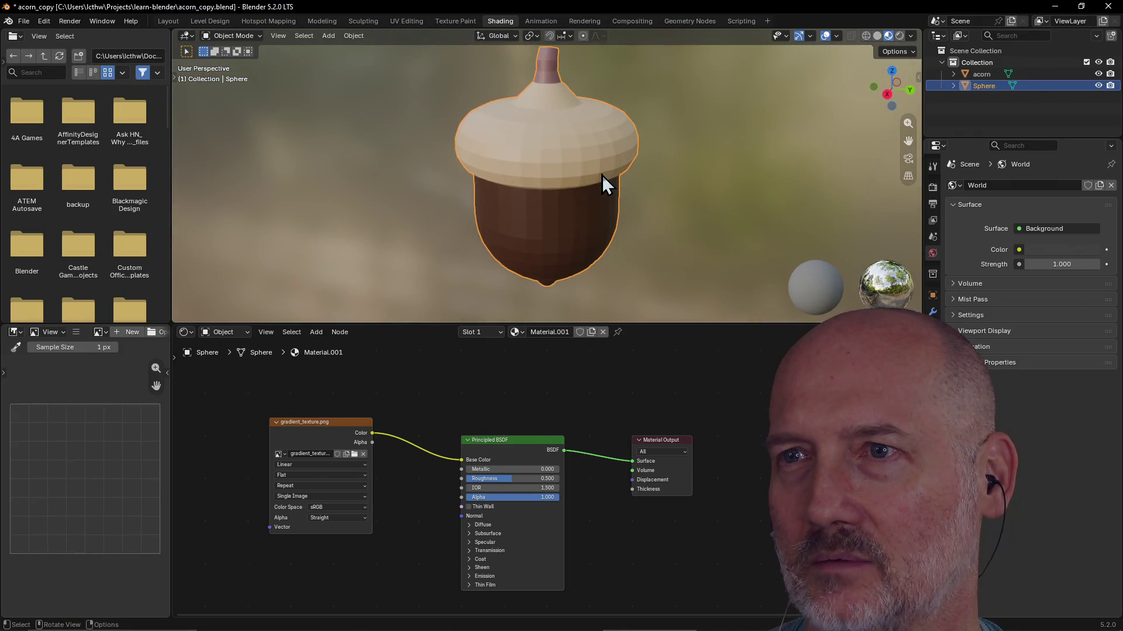
{"action": "scroll", "coordinate": [634, 163], "scroll_direction": "down", "scroll_amount": 2}
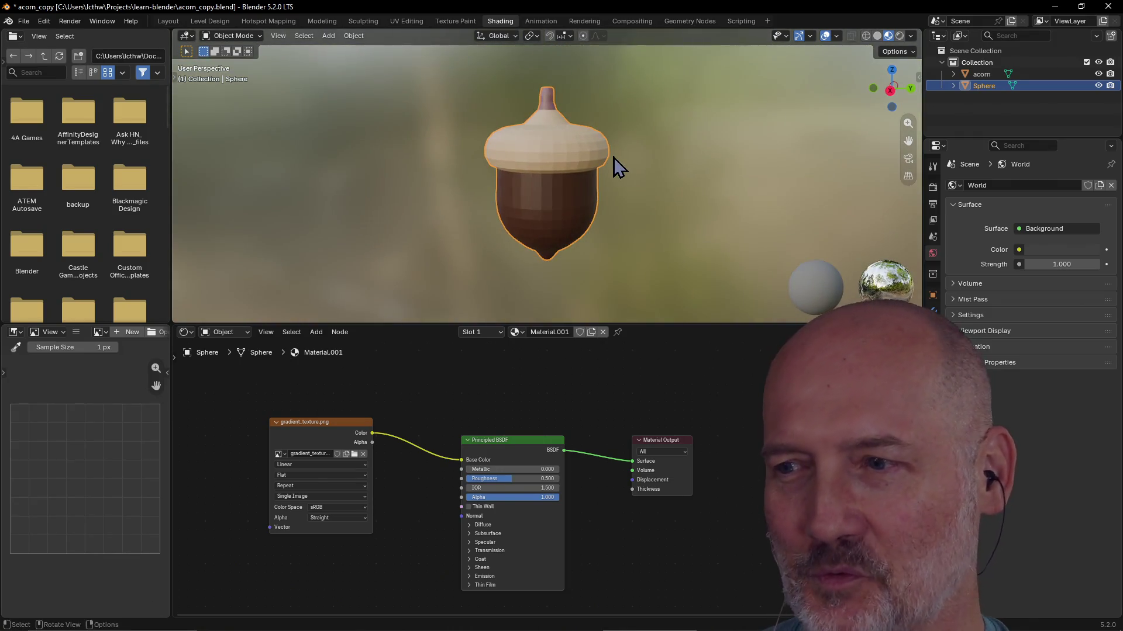
{"action": "scroll", "coordinate": [613, 157], "scroll_direction": "up", "scroll_amount": 2}
{"action": "scroll", "coordinate": [613, 157], "scroll_direction": "down", "scroll_amount": 1}
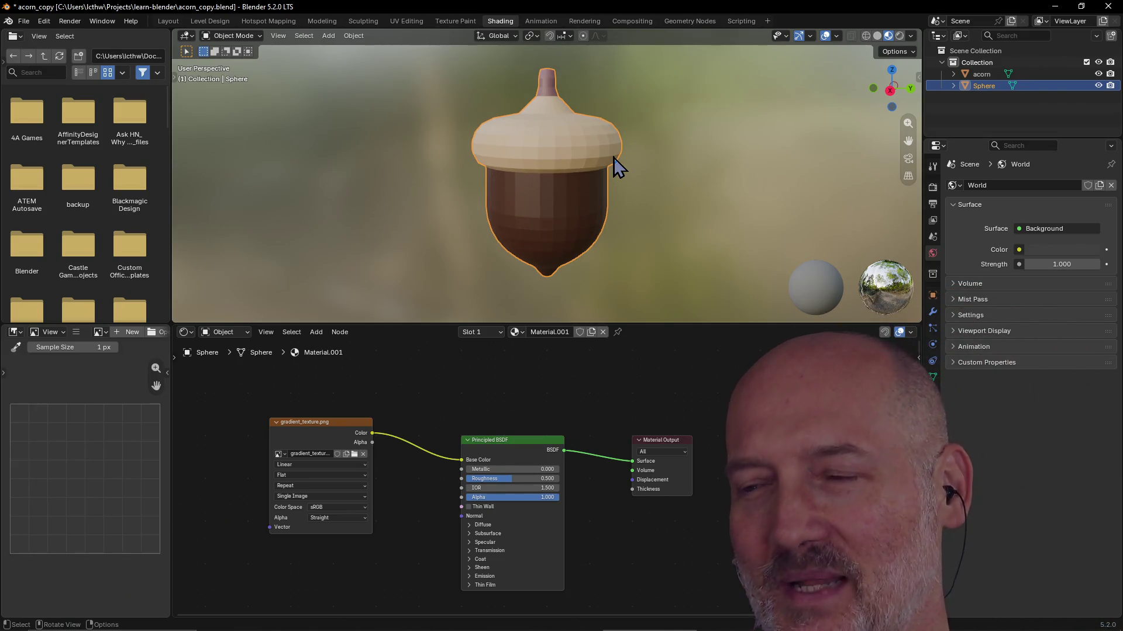
{"action": "scroll", "coordinate": [614, 157], "scroll_direction": "down", "scroll_amount": 1}
{"action": "scroll", "coordinate": [613, 157], "scroll_direction": "up", "scroll_amount": 1}
{"action": "mouse_move", "coordinate": [614, 157]}
{"action": "middle_mouse_down"}
{"action": "mouse_move", "coordinate": [589, 188]}
{"action": "mouse_move", "coordinate": [574, 187]}
{"action": "middle_mouse_up"}
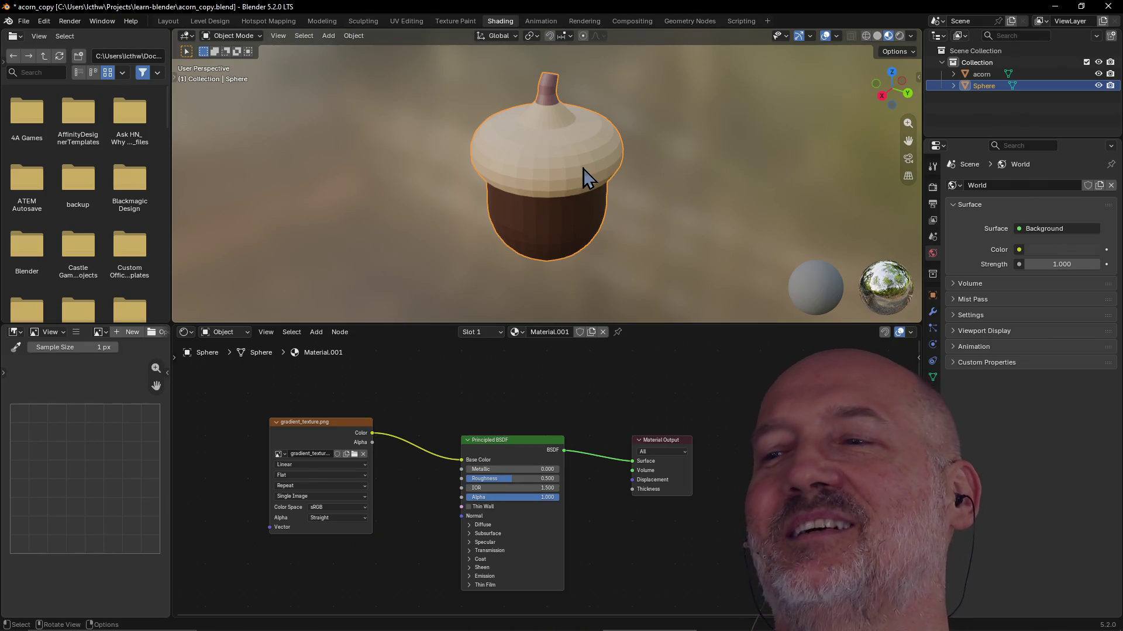
{"action": "scroll", "coordinate": [583, 168], "scroll_direction": "up", "scroll_amount": 1}
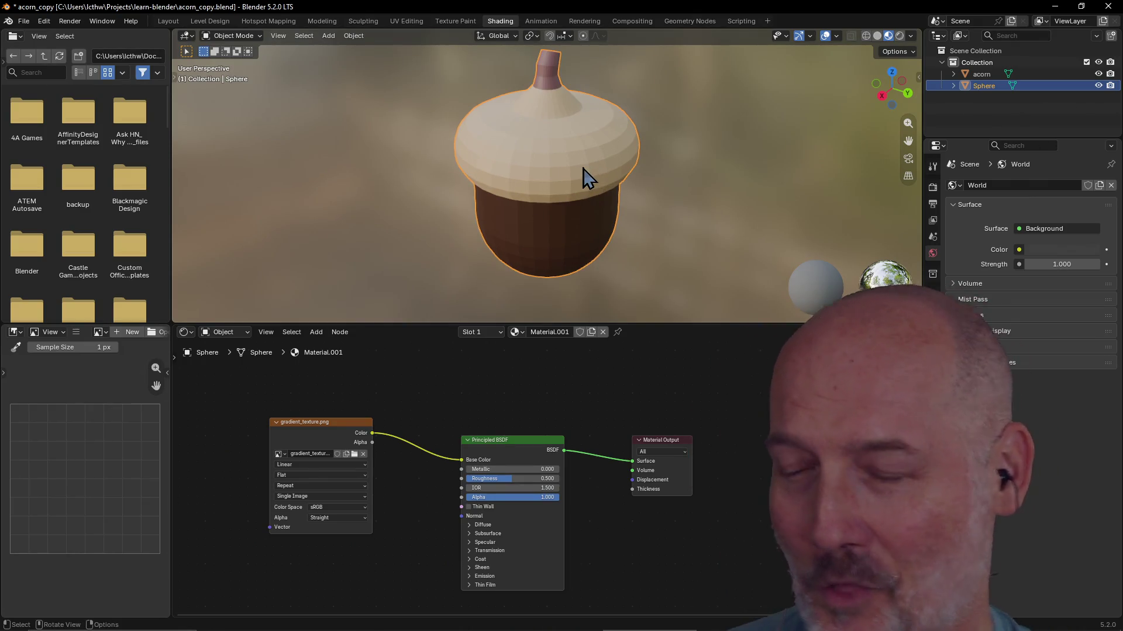
{"action": "scroll", "coordinate": [584, 168], "scroll_direction": "down", "scroll_amount": 3}
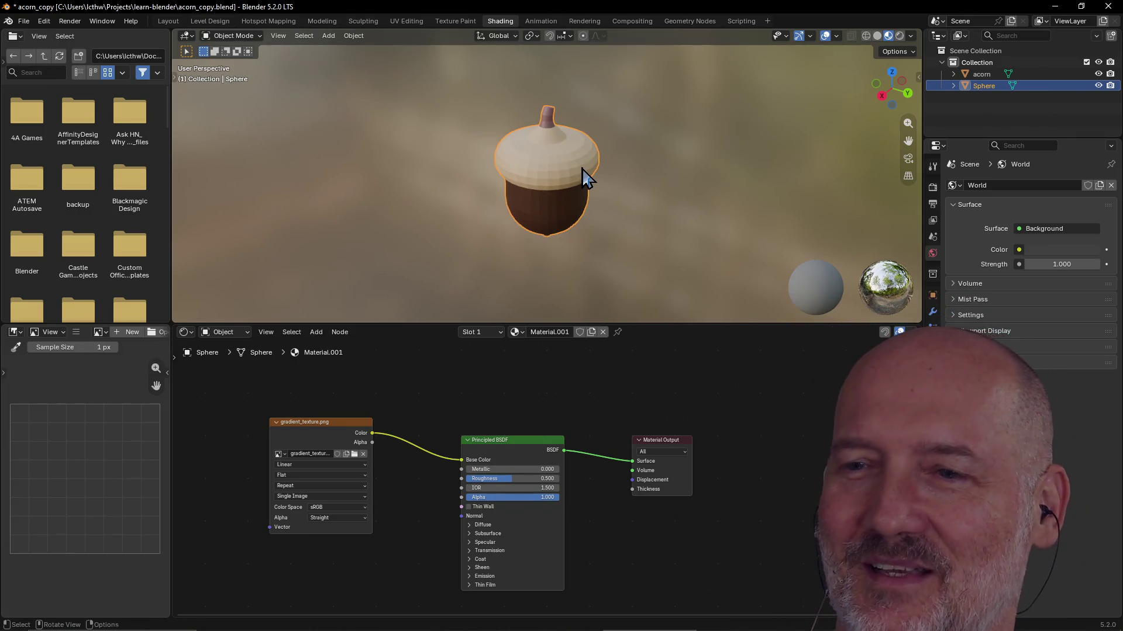
{"action": "scroll", "coordinate": [582, 169], "scroll_direction": "up", "scroll_amount": 1}
{"action": "scroll", "coordinate": [581, 168], "scroll_direction": "up", "scroll_amount": 2}
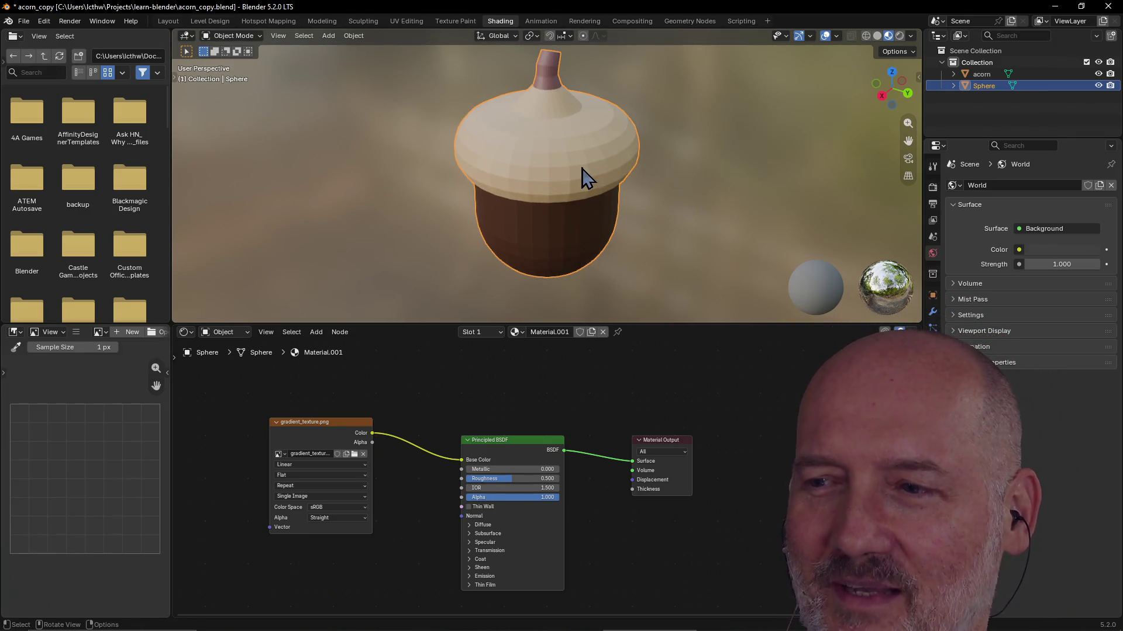
{"action": "mouse_move", "coordinate": [582, 168]}
{"action": "middle_mouse_down"}
{"action": "mouse_move", "coordinate": [599, 187]}
{"action": "mouse_move", "coordinate": [681, 155]}
{"action": "middle_mouse_up"}
{"action": "scroll", "coordinate": [589, 143], "scroll_direction": "down", "scroll_amount": 3}
{"action": "scroll", "coordinate": [598, 153], "scroll_direction": "up", "scroll_amount": 2}
{"action": "scroll", "coordinate": [598, 159], "scroll_direction": "up", "scroll_amount": 2}
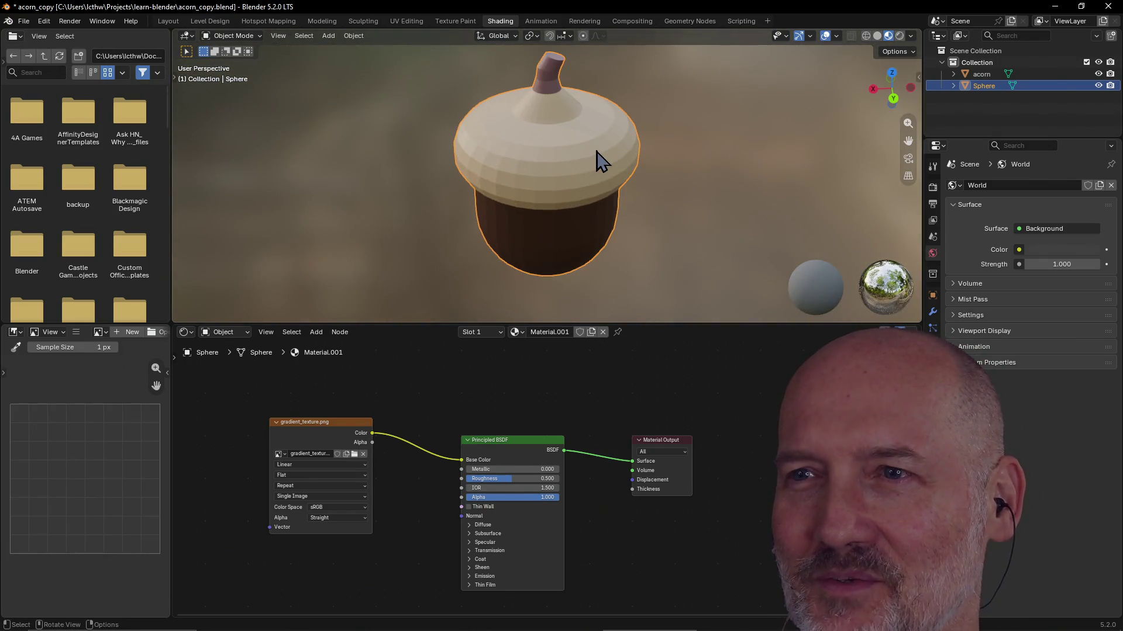
{"action": "middle_click_drag", "start_coordinate": [597, 161], "coordinate": [695, 148]}
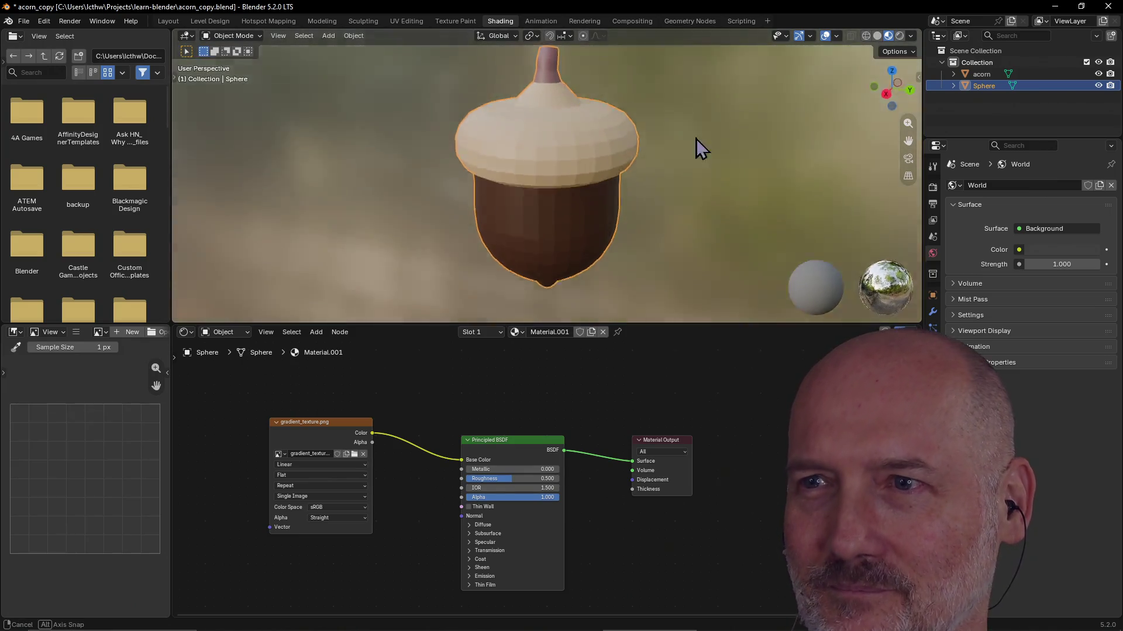
{"action": "middle_click_drag", "start_coordinate": [696, 139], "coordinate": [668, 128]}
{"action": "scroll", "coordinate": [669, 129], "scroll_direction": "down", "scroll_amount": 2}
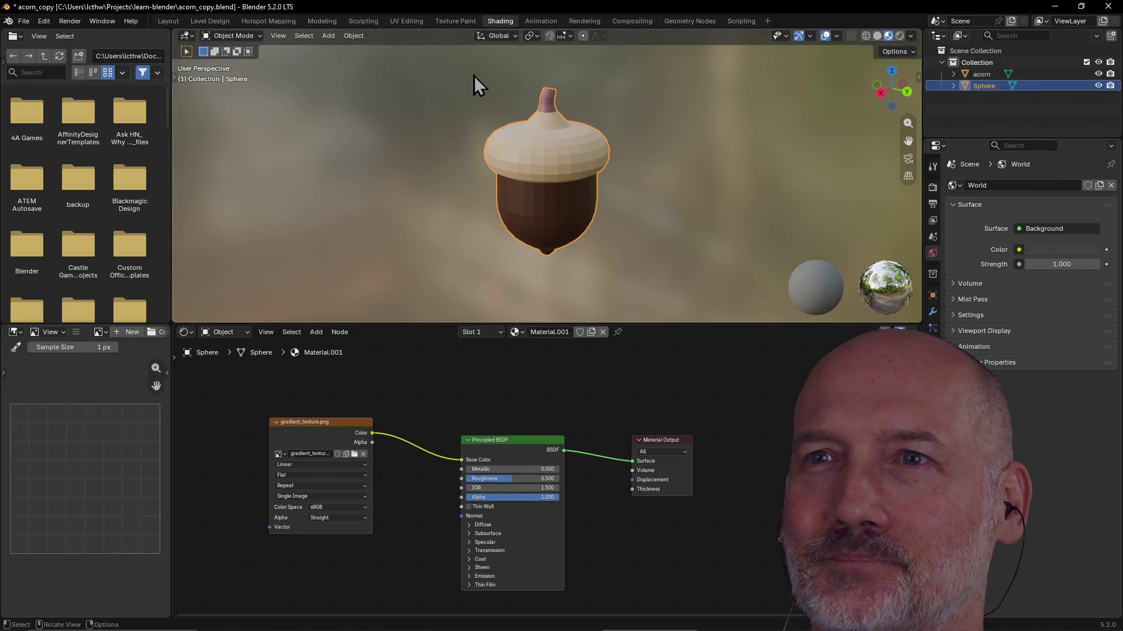
{"action": "left_click", "coordinate": [399, 18]}
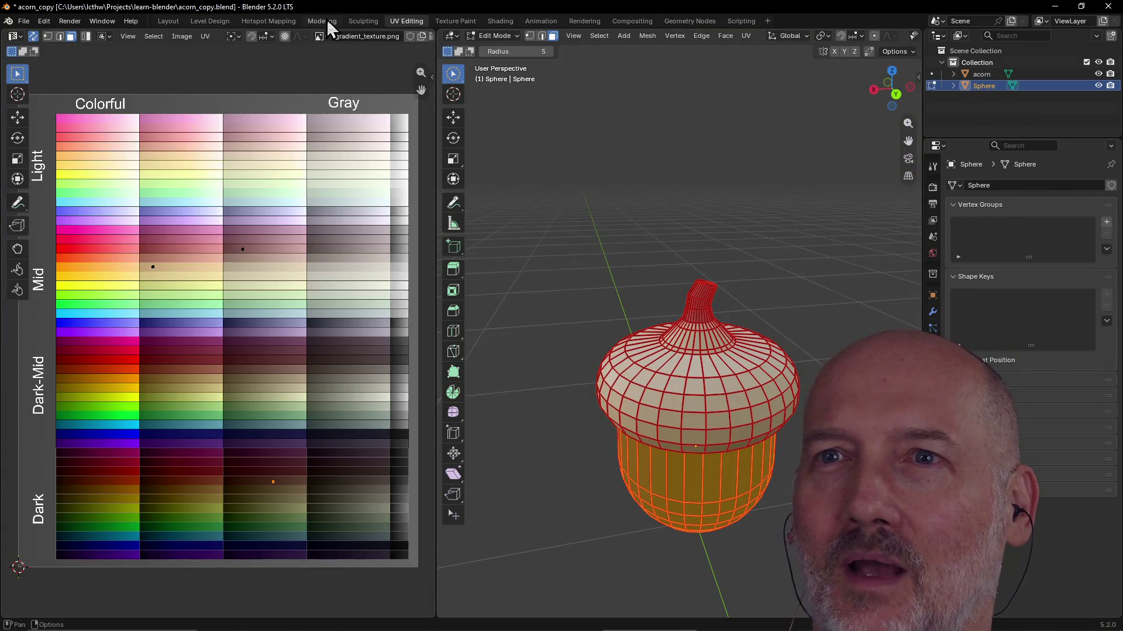
Save the acorn file from Modeling, then start a new General scene via File > New
{"action": "left_click", "coordinate": [324, 19]}
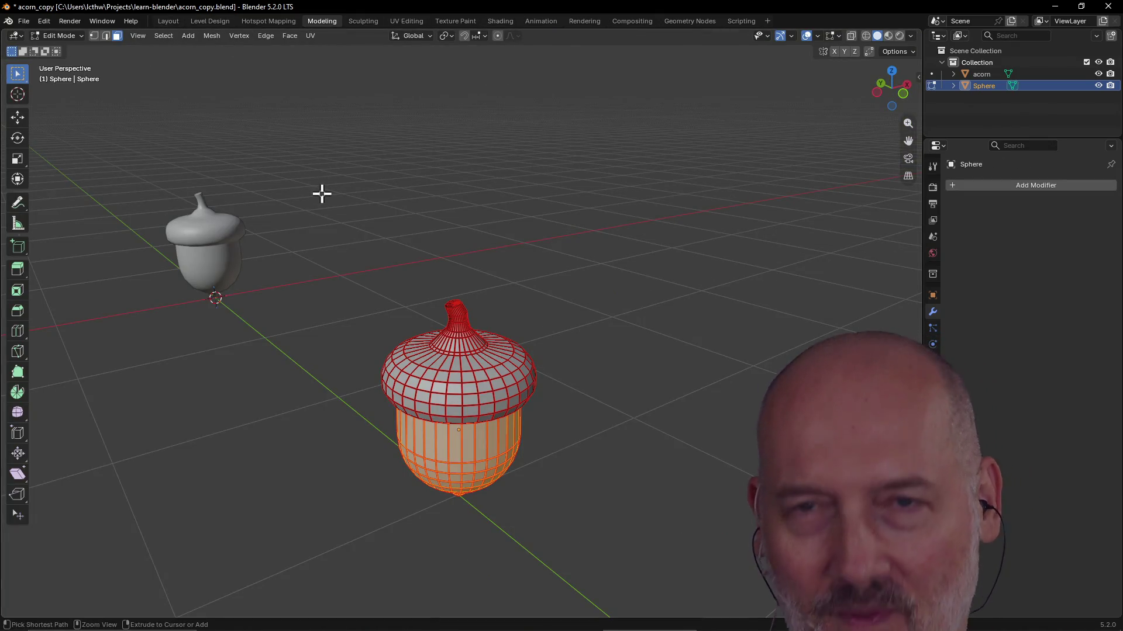
{"action": "key", "text": "ctrl+s"}
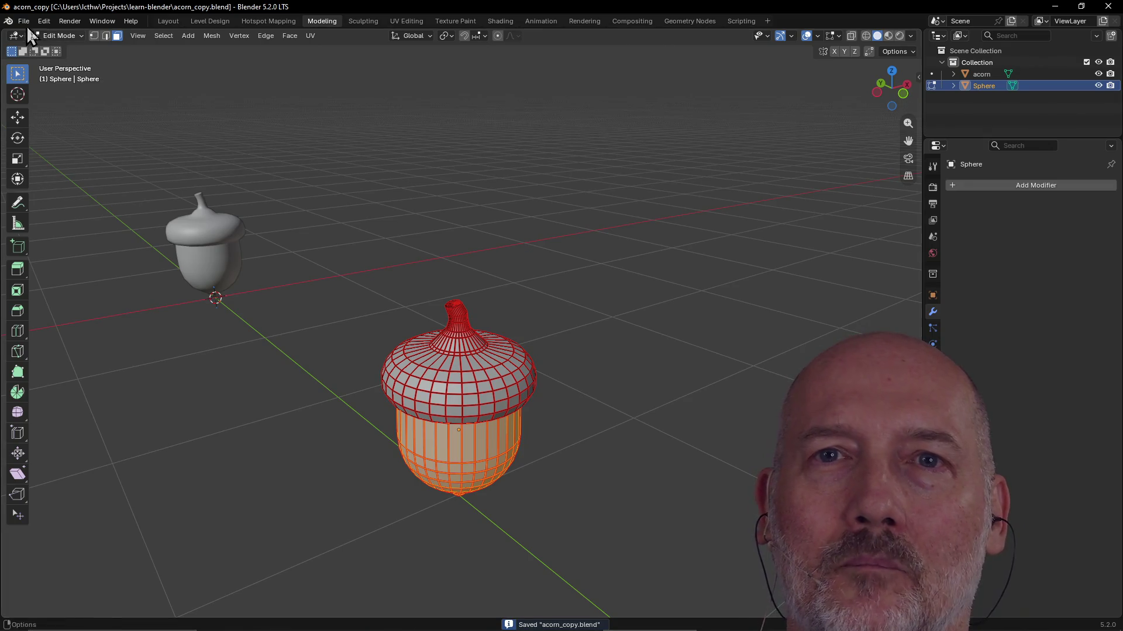
{"action": "left_click", "coordinate": [24, 21]}
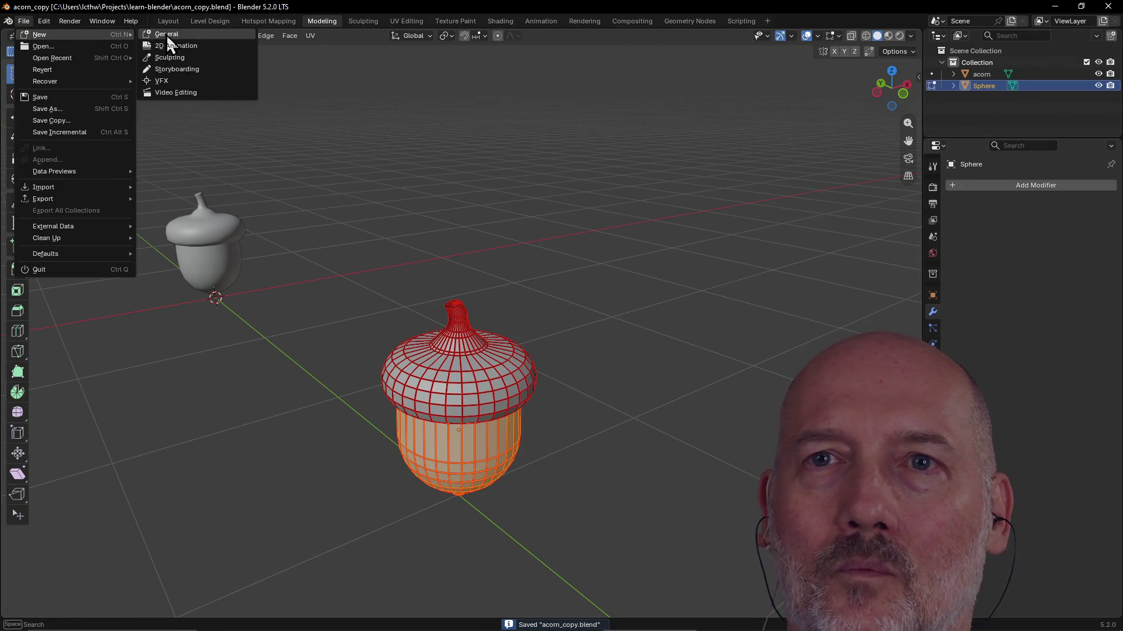
{"action": "left_click", "coordinate": [165, 34]}
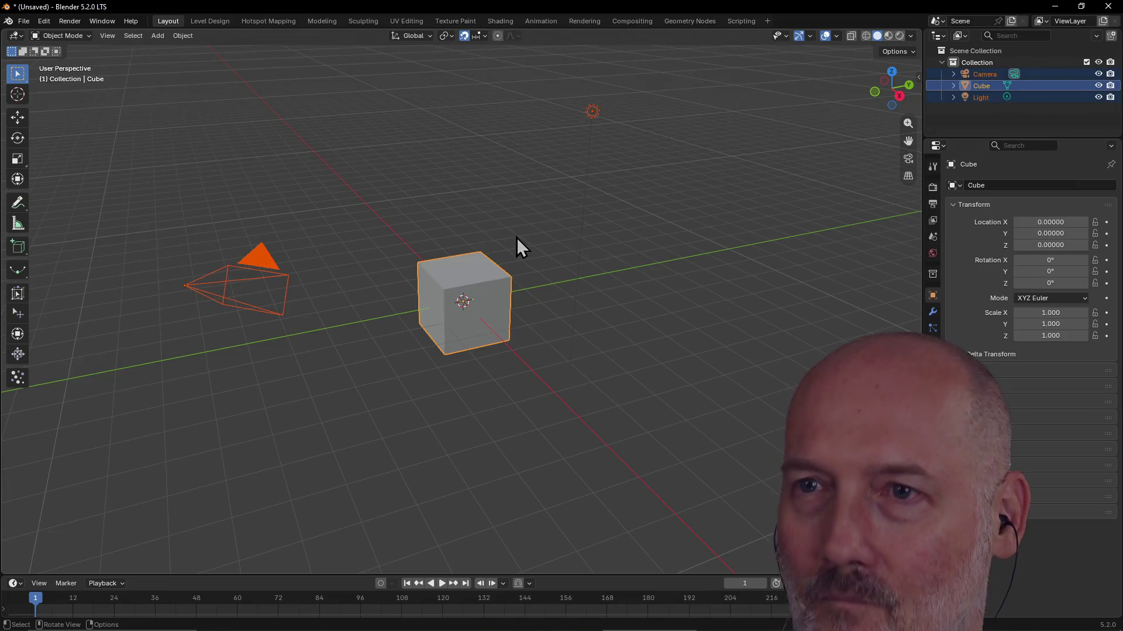
Delete the default cube, camera and light, then check the Viewport Overlays settings in Modeling
{"action": "key", "text": "Delete"}
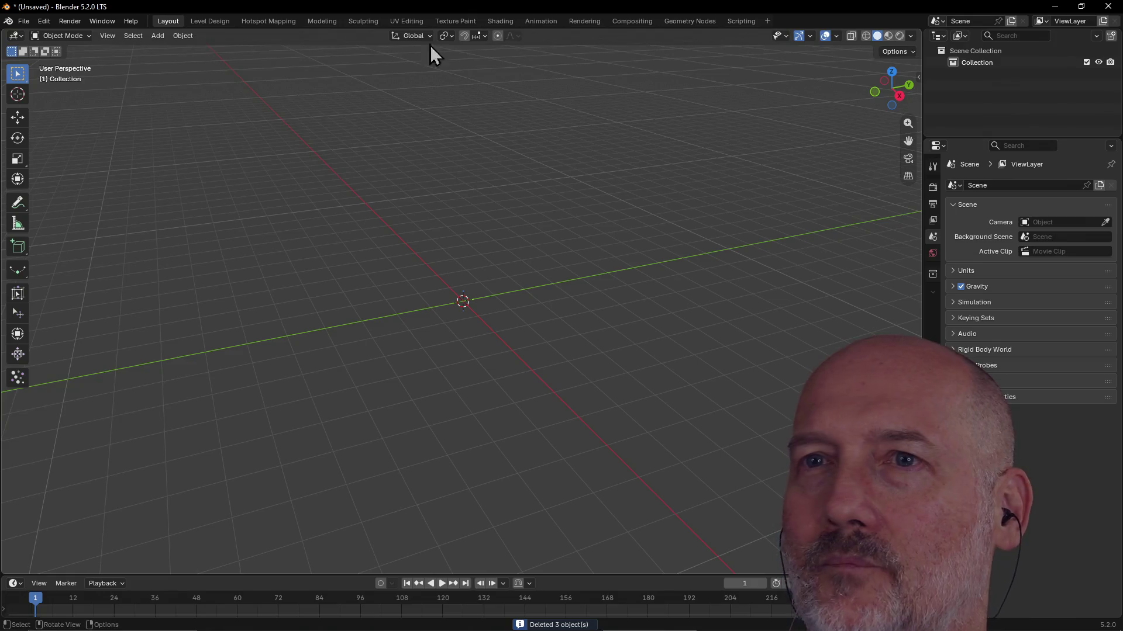
{"action": "left_click", "coordinate": [319, 21]}
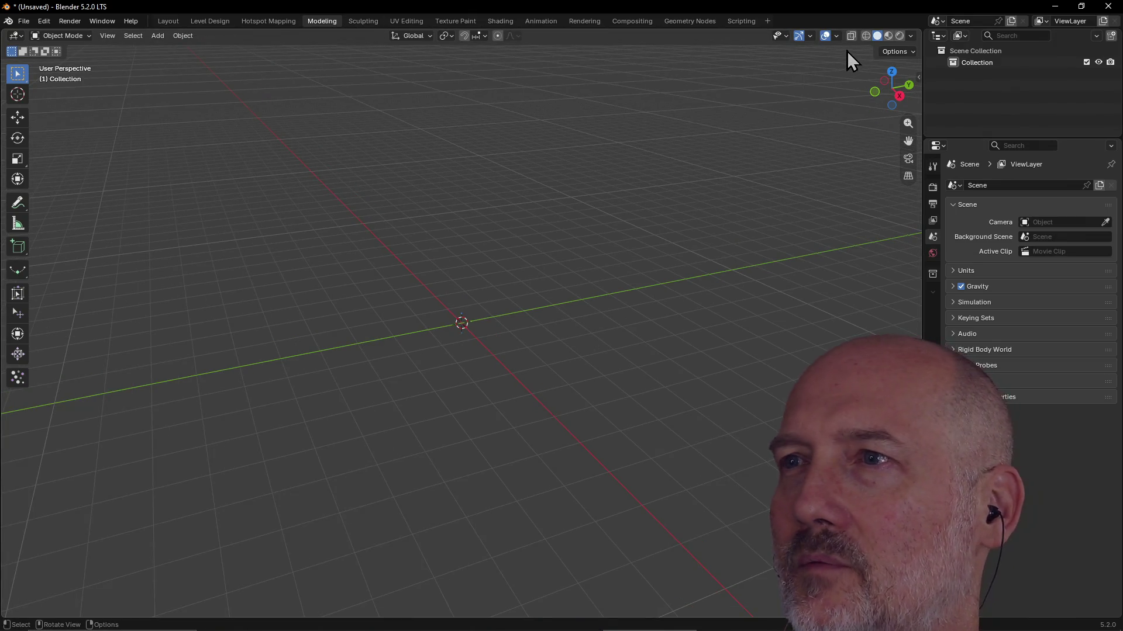
{"action": "left_click", "coordinate": [838, 36]}
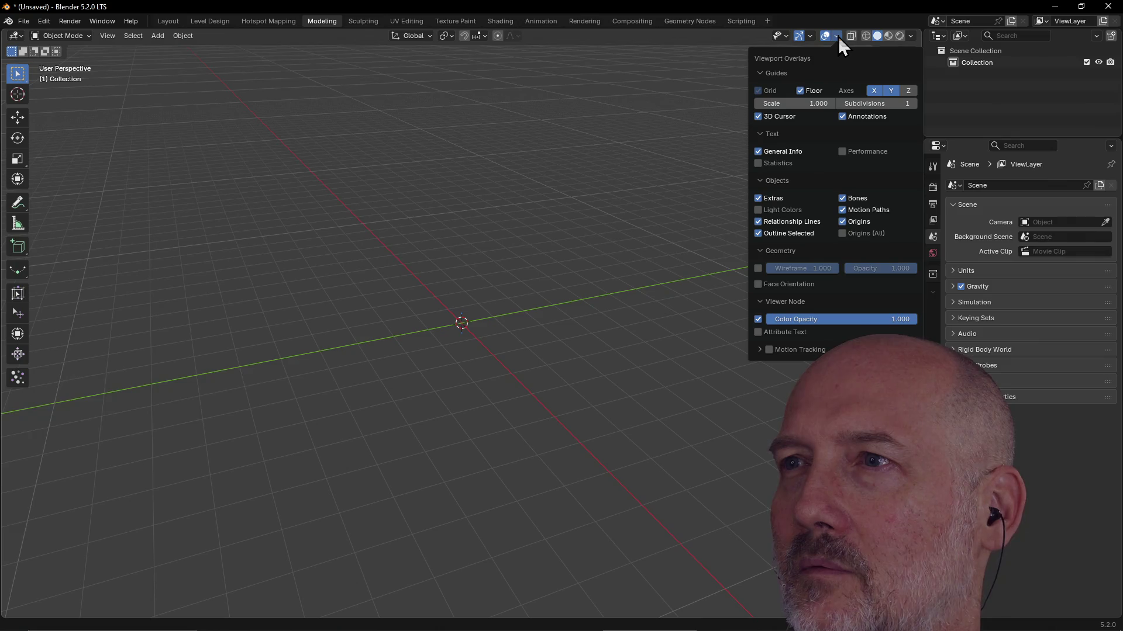
{"action": "left_click", "coordinate": [908, 35]}
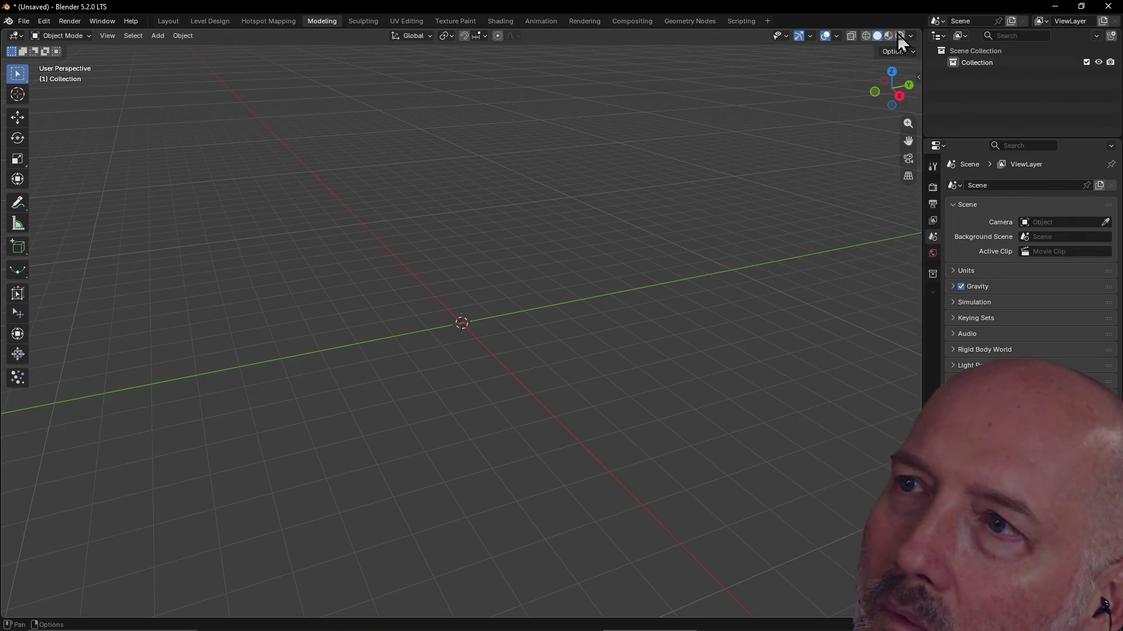
{"action": "left_click", "coordinate": [835, 36]}
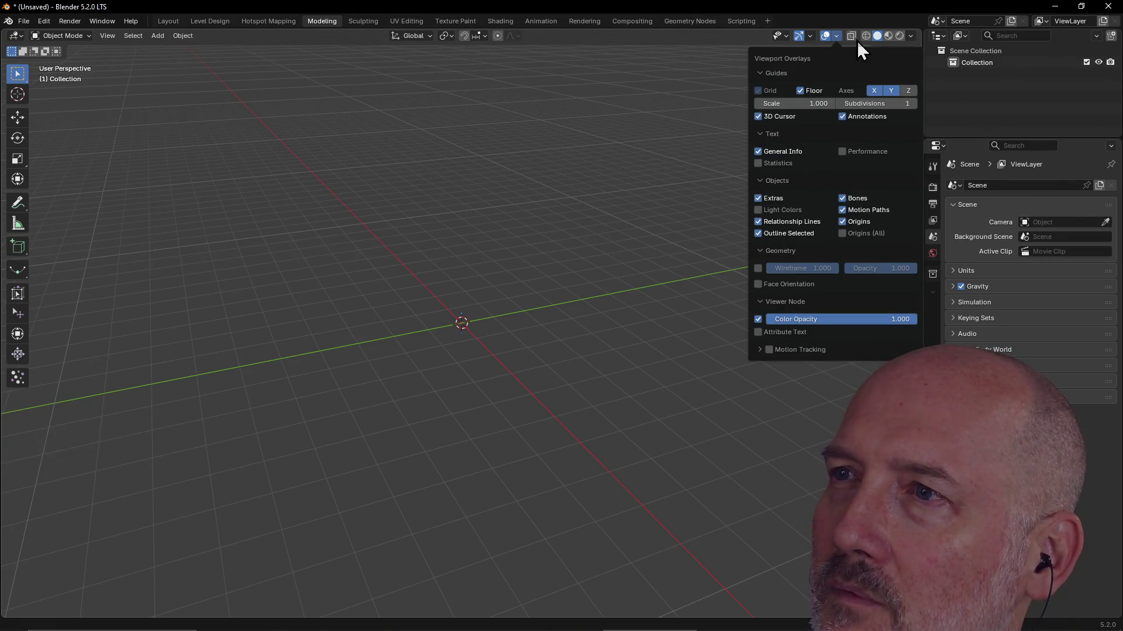
{"action": "scroll", "coordinate": [482, 332], "scroll_direction": "up", "scroll_amount": 3}
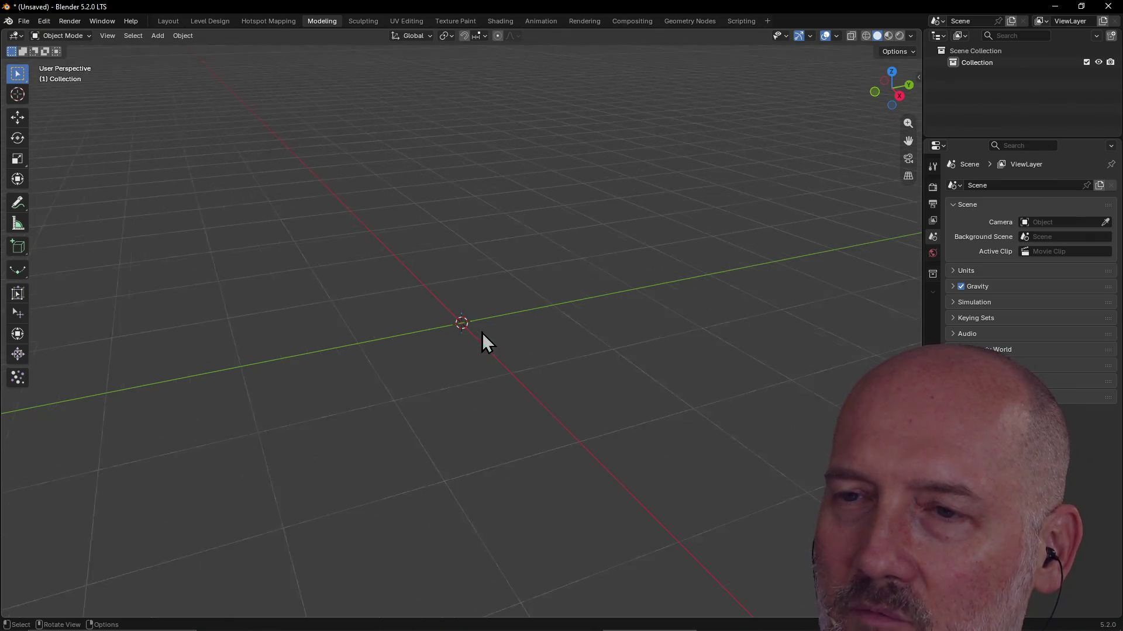
{"action": "scroll", "coordinate": [482, 333], "scroll_direction": "down", "scroll_amount": 3}
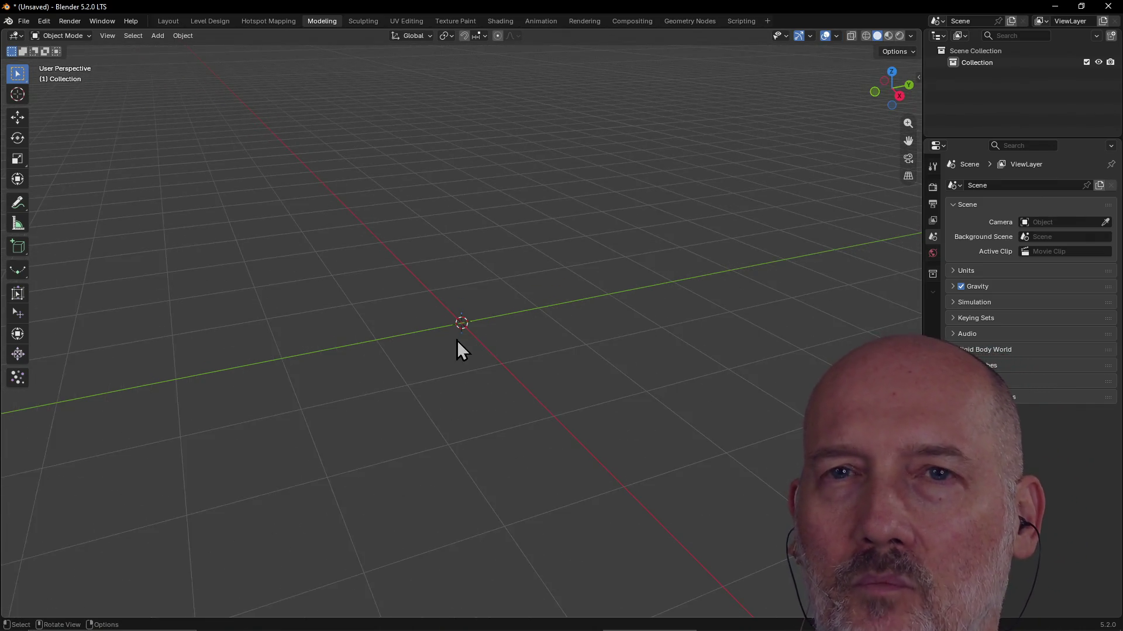
{"action": "left_click", "coordinate": [170, 20]}
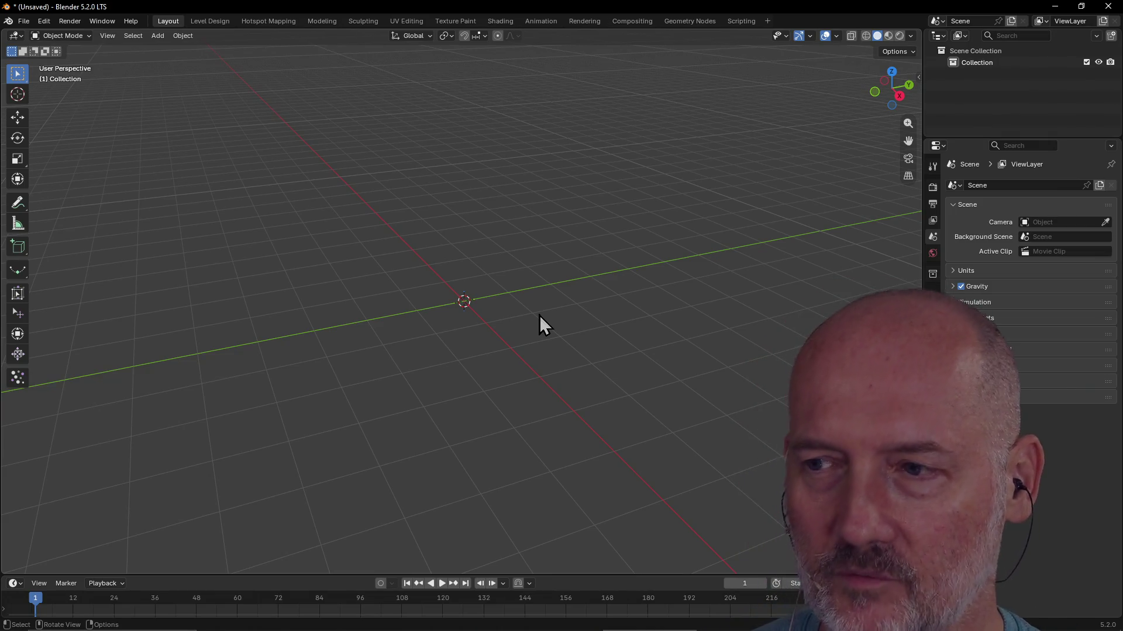
{"action": "scroll", "coordinate": [566, 323], "scroll_direction": "up", "scroll_amount": 1}
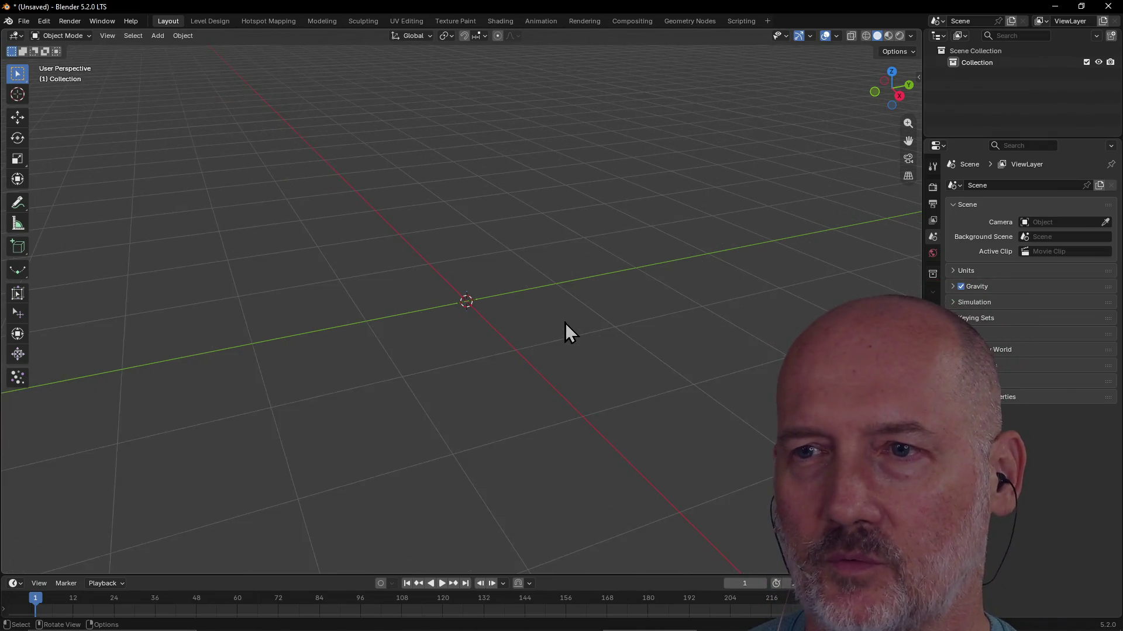
{"action": "mouse_move", "coordinate": [504, 326]}
{"action": "middle_mouse_down"}
{"action": "mouse_move", "coordinate": [593, 316]}
{"action": "mouse_move", "coordinate": [474, 323]}
{"action": "mouse_move", "coordinate": [572, 332]}
{"action": "mouse_move", "coordinate": [483, 299]}
{"action": "mouse_move", "coordinate": [497, 333]}
{"action": "middle_mouse_up"}
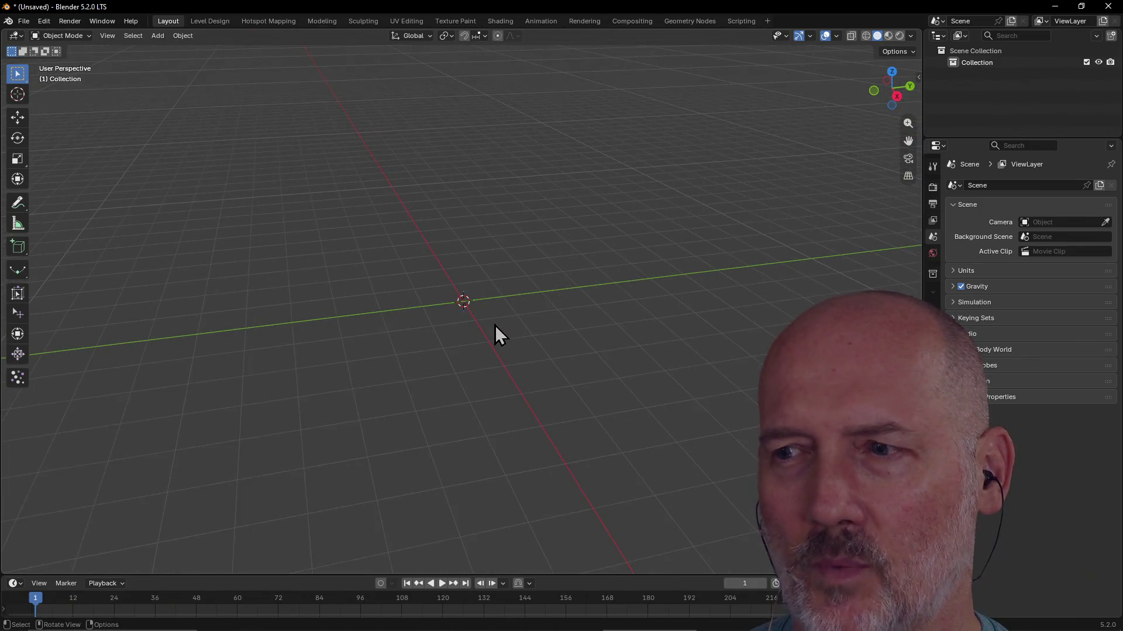
{"action": "mouse_move", "coordinate": [494, 327]}
{"action": "middle_mouse_down"}
{"action": "mouse_move", "coordinate": [530, 328]}
{"action": "mouse_move", "coordinate": [490, 338]}
{"action": "mouse_move", "coordinate": [545, 335]}
{"action": "middle_mouse_up"}
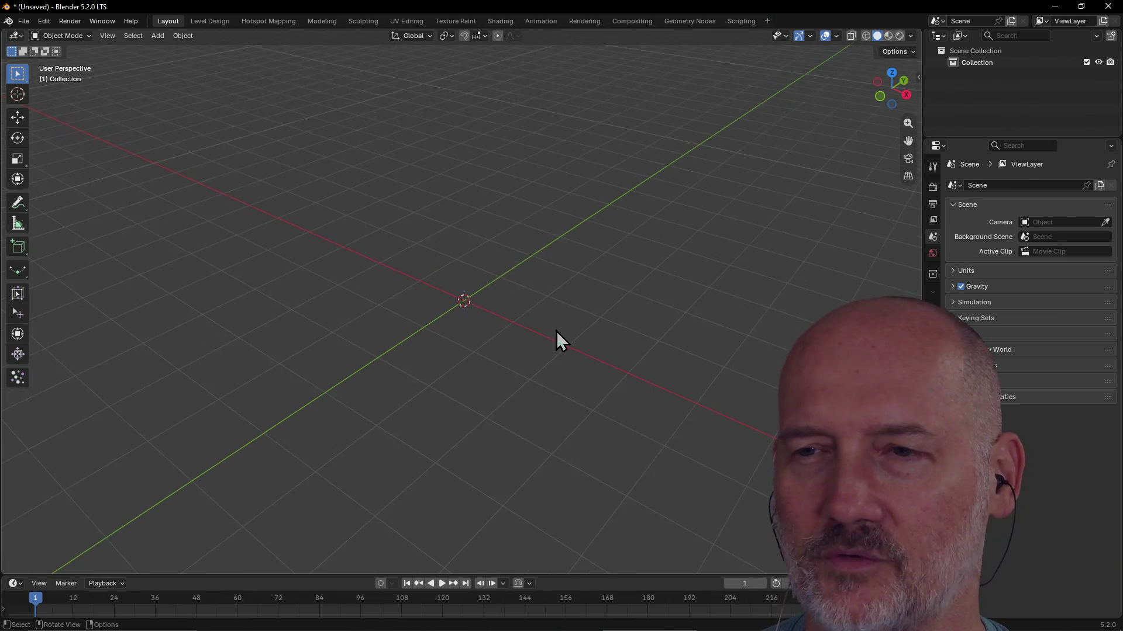
{"action": "mouse_move", "coordinate": [556, 331]}
{"action": "middle_mouse_down"}
{"action": "mouse_move", "coordinate": [500, 326]}
{"action": "mouse_move", "coordinate": [620, 303]}
{"action": "middle_mouse_up"}
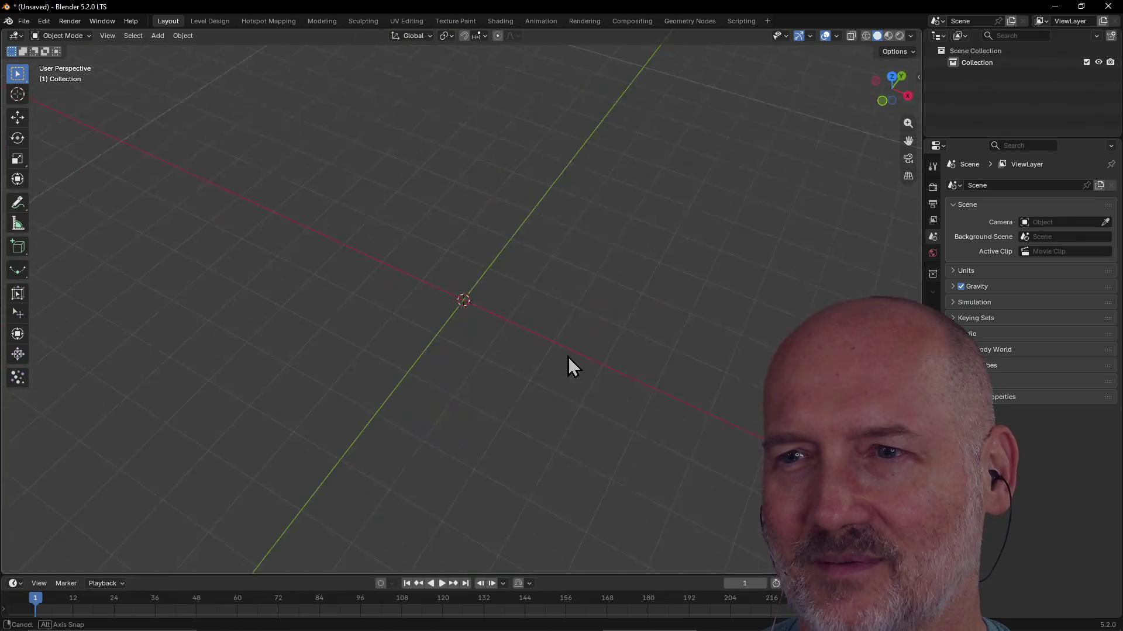
{"action": "middle_click_drag", "start_coordinate": [620, 302], "coordinate": [559, 335]}
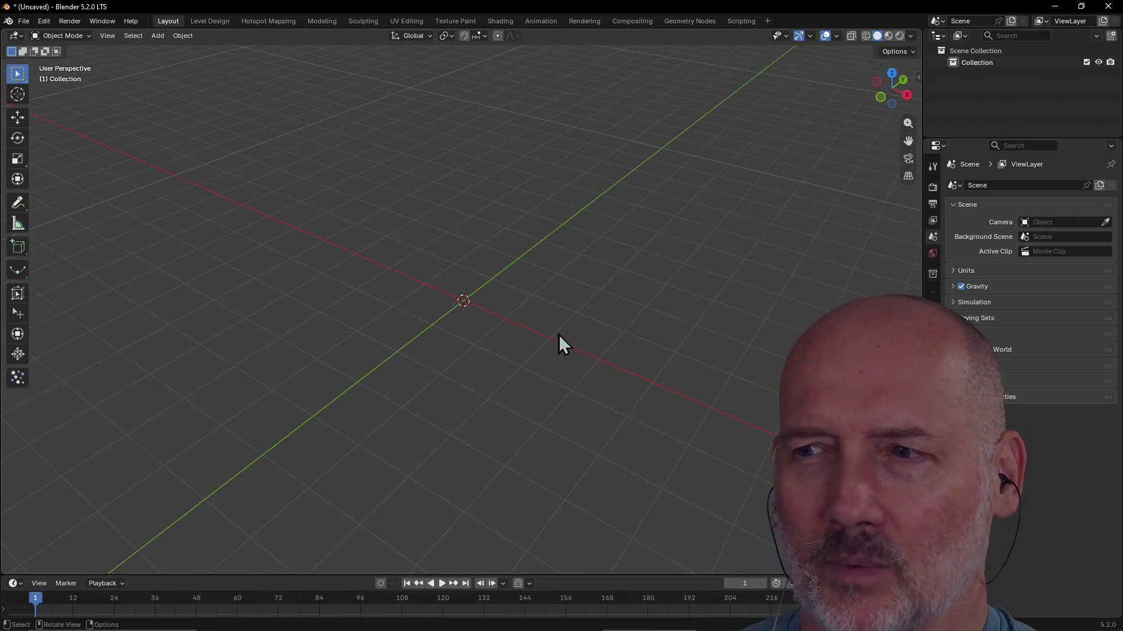
{"action": "scroll", "coordinate": [559, 343], "scroll_direction": "up", "scroll_amount": 2}
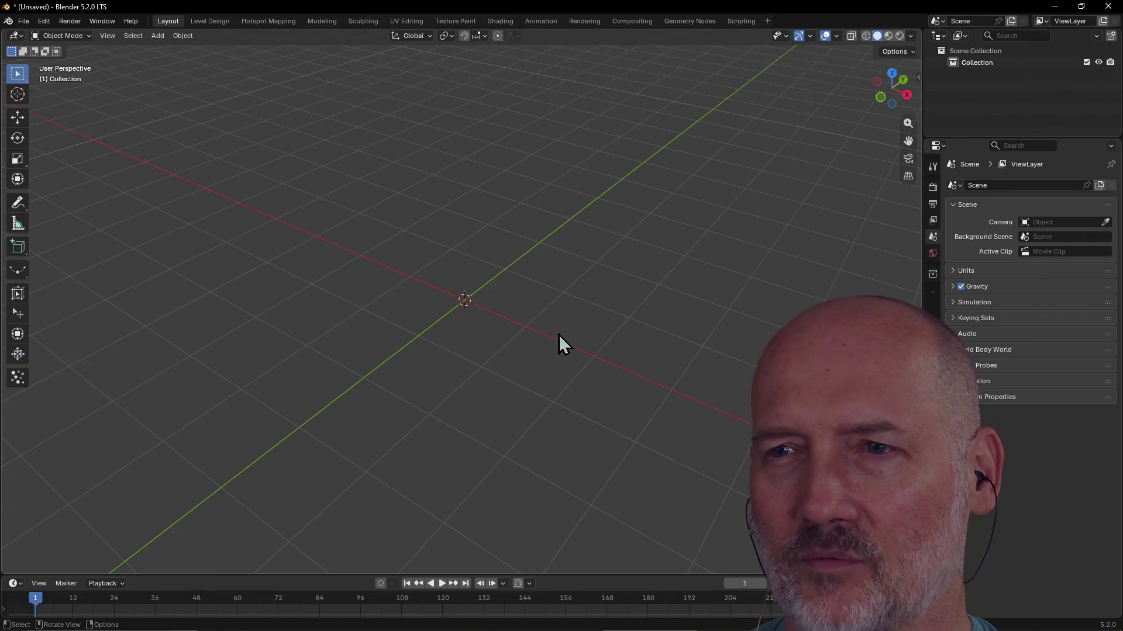
{"action": "mouse_move", "coordinate": [559, 342]}
{"action": "middle_mouse_down"}
{"action": "mouse_move", "coordinate": [624, 321]}
{"action": "mouse_move", "coordinate": [587, 314]}
{"action": "mouse_move", "coordinate": [618, 307]}
{"action": "mouse_move", "coordinate": [555, 336]}
{"action": "mouse_move", "coordinate": [570, 364]}
{"action": "mouse_move", "coordinate": [533, 357]}
{"action": "mouse_move", "coordinate": [697, 295]}
{"action": "mouse_move", "coordinate": [549, 294]}
{"action": "mouse_move", "coordinate": [544, 313]}
{"action": "mouse_move", "coordinate": [538, 275]}
{"action": "mouse_move", "coordinate": [679, 259]}
{"action": "mouse_move", "coordinate": [594, 260]}
{"action": "middle_mouse_up"}
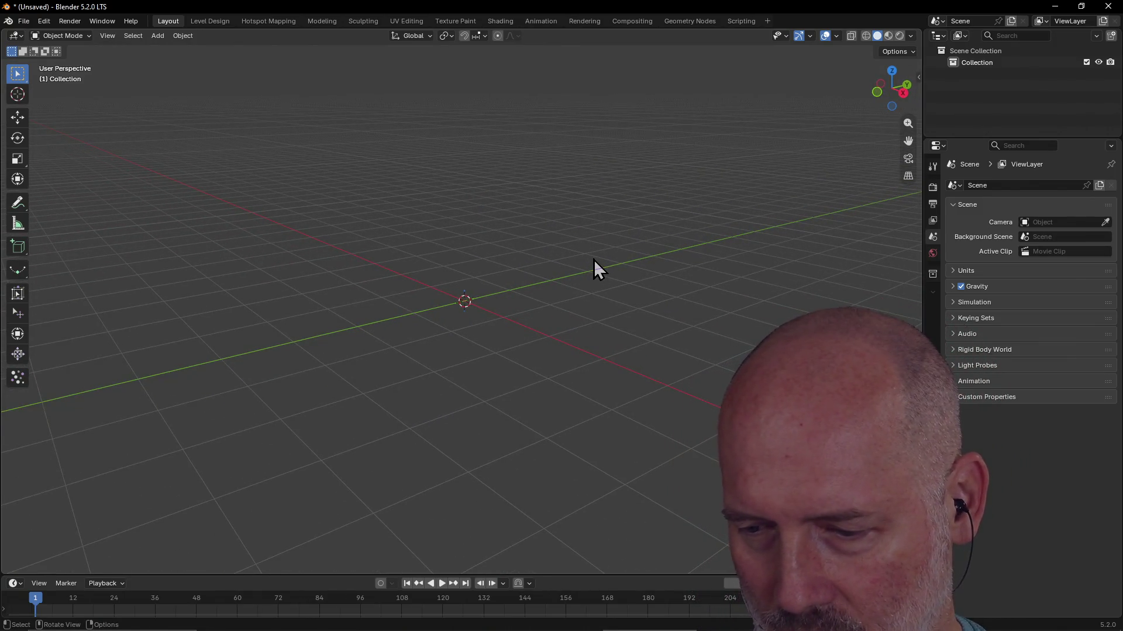
{"action": "key", "text": "alt+Tab"}
{"action": "key", "text": "Tab"}
{"action": "key", "text": "Tab"}
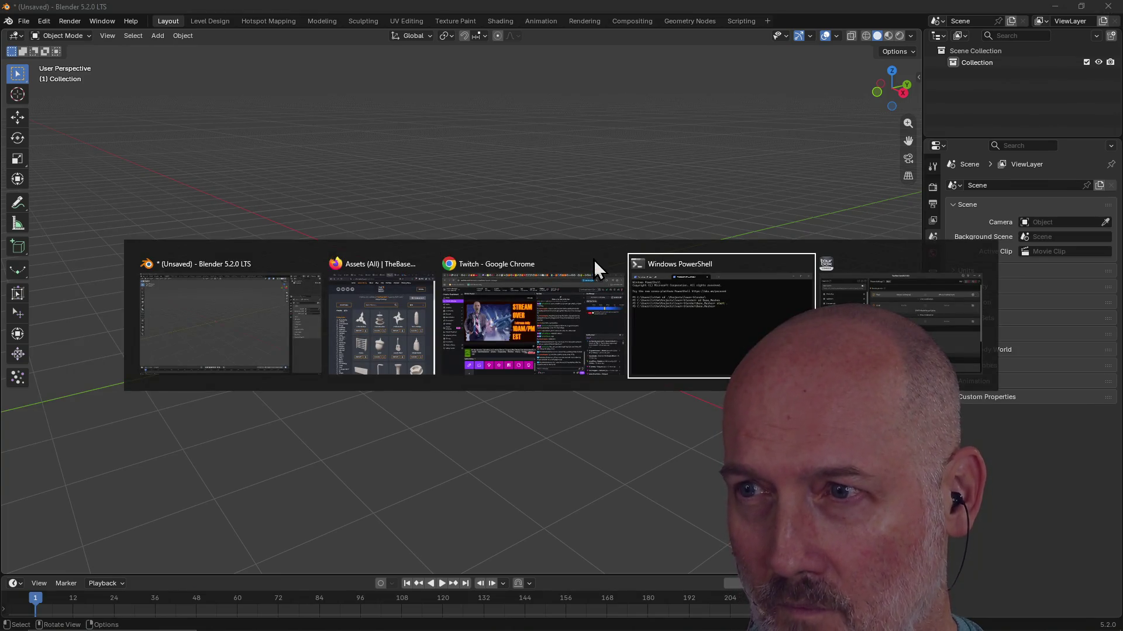
Drag anvil.glb into the viewport and confirm Import glTF 2.0
{"action": "key", "text": "Escape"}
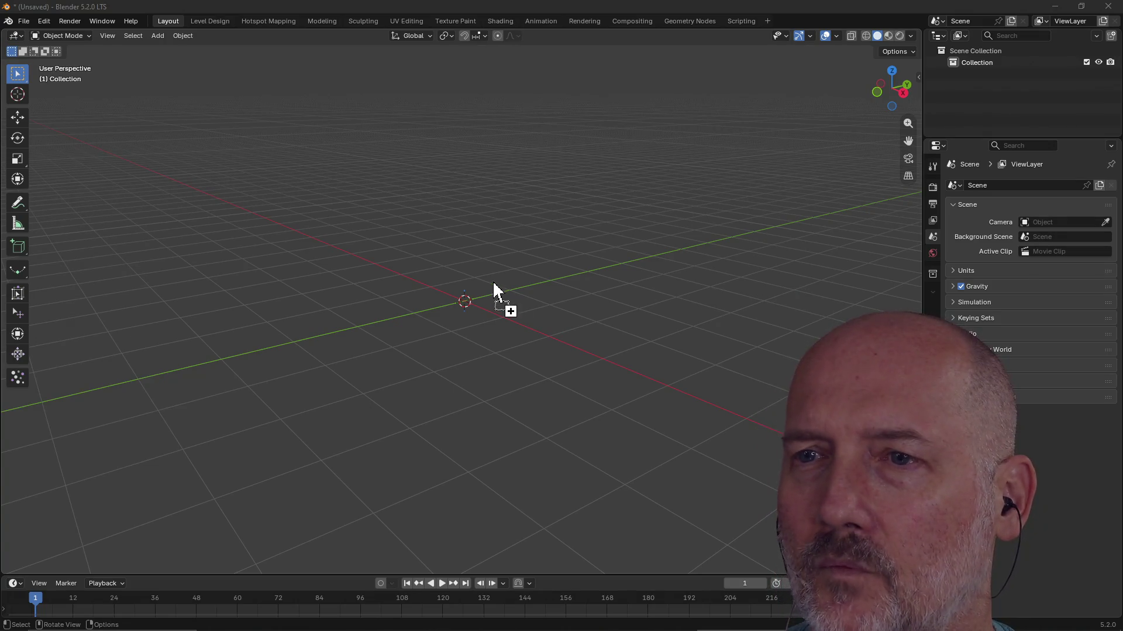
{"action": "left_click_drag", "start_coordinate": [495, 290], "coordinate": [468, 263]}
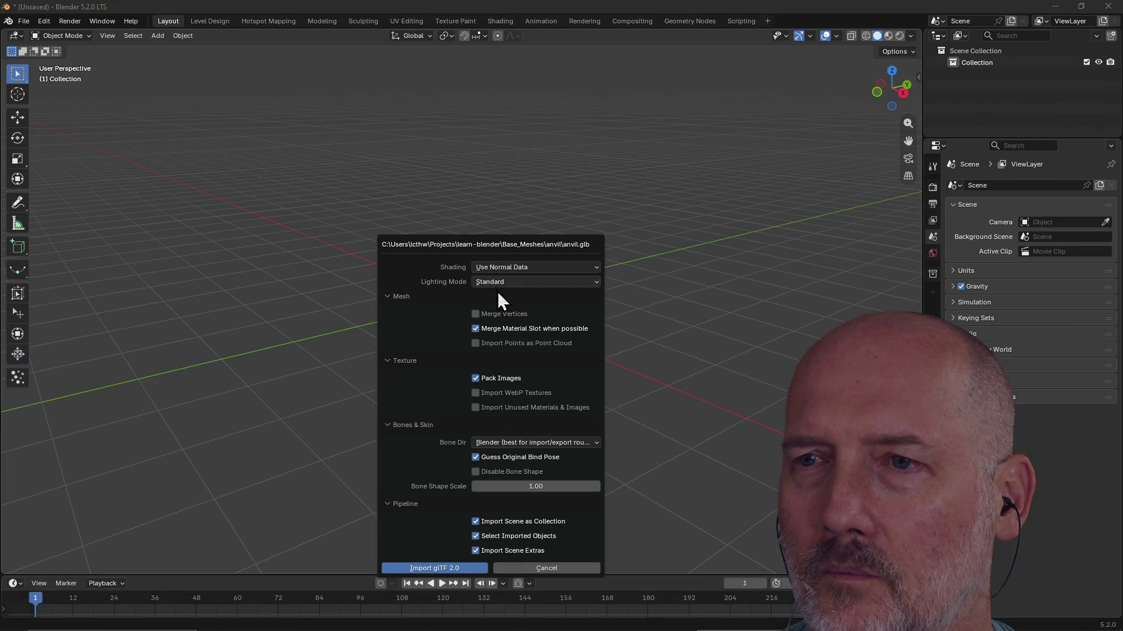
{"action": "left_click", "coordinate": [433, 570]}
{"action": "scroll", "coordinate": [514, 315], "scroll_direction": "up", "scroll_amount": 3}
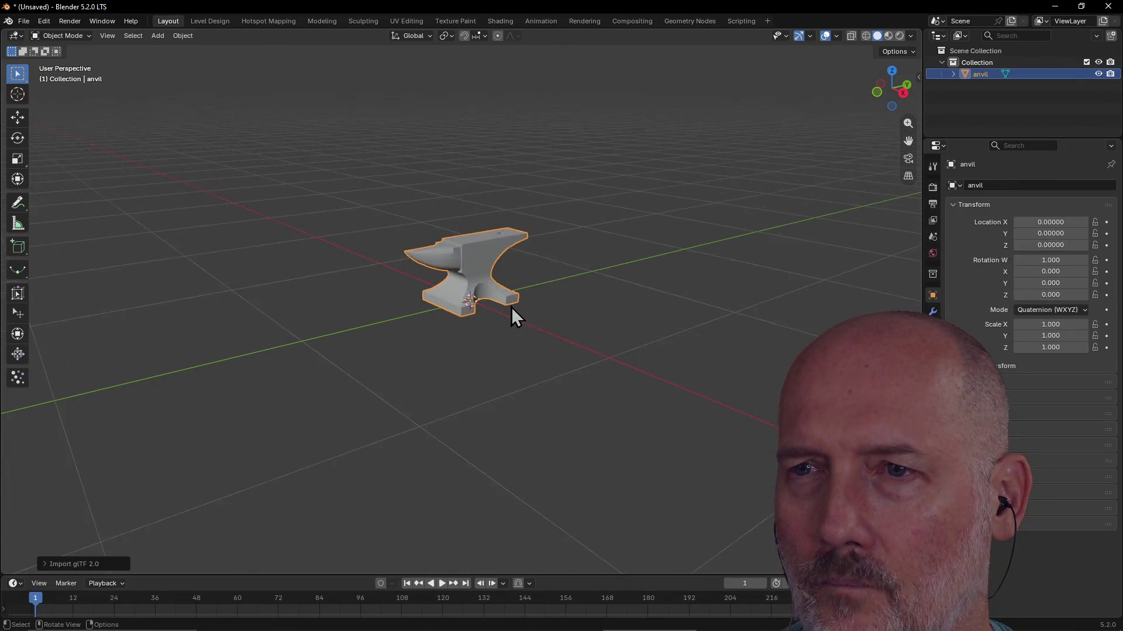
{"action": "scroll", "coordinate": [511, 316], "scroll_direction": "up", "scroll_amount": 2}
Scale the anvil uniformly to 3.643 and deselect it
{"action": "mouse_move", "coordinate": [512, 316]}
{"action": "middle_mouse_down"}
{"action": "mouse_move", "coordinate": [540, 327]}
{"action": "mouse_move", "coordinate": [494, 307]}
{"action": "middle_mouse_up"}
{"action": "scroll", "coordinate": [538, 315], "scroll_direction": "down", "scroll_amount": 3}
{"action": "key", "text": "s"}
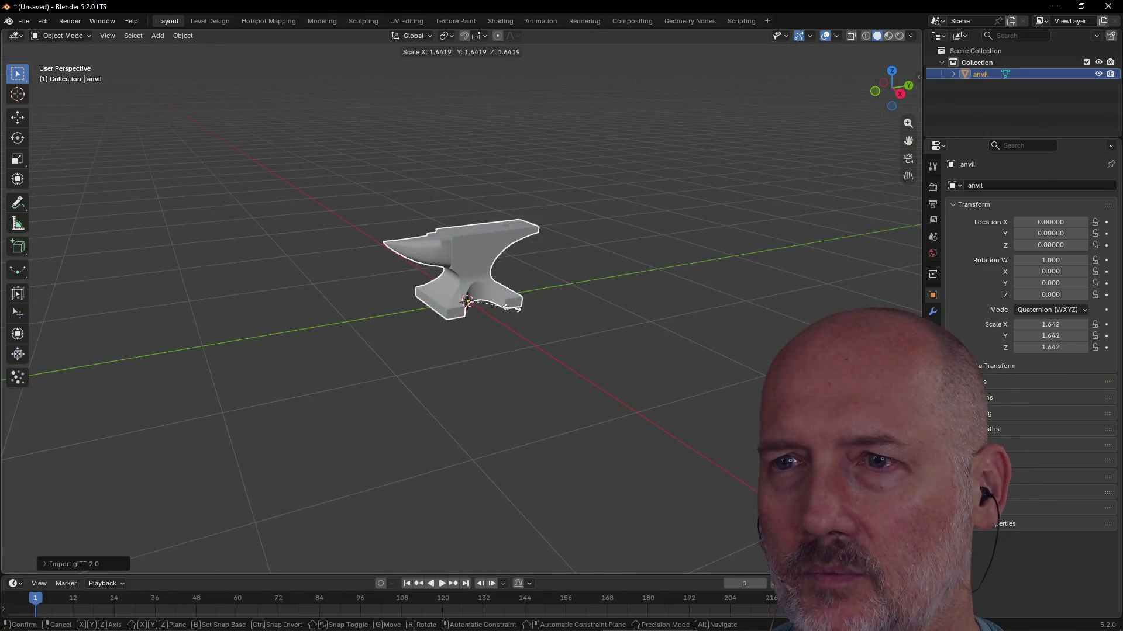
{"action": "left_click", "coordinate": [571, 314]}
{"action": "left_click", "coordinate": [636, 292]}
Orbit down to view the anvil from below and save as anvil_copy.blend
{"action": "mouse_move", "coordinate": [636, 292]}
{"action": "middle_mouse_down"}
{"action": "mouse_move", "coordinate": [604, 328]}
{"action": "mouse_move", "coordinate": [517, 288]}
{"action": "mouse_move", "coordinate": [514, 222]}
{"action": "mouse_move", "coordinate": [514, 363]}
{"action": "mouse_move", "coordinate": [463, 348]}
{"action": "mouse_move", "coordinate": [493, 313]}
{"action": "mouse_move", "coordinate": [506, 272]}
{"action": "mouse_move", "coordinate": [447, 226]}
{"action": "mouse_move", "coordinate": [464, 238]}
{"action": "mouse_move", "coordinate": [413, 261]}
{"action": "mouse_move", "coordinate": [359, 313]}
{"action": "mouse_move", "coordinate": [334, 283]}
{"action": "mouse_move", "coordinate": [401, 258]}
{"action": "mouse_move", "coordinate": [363, 275]}
{"action": "mouse_move", "coordinate": [384, 274]}
{"action": "mouse_move", "coordinate": [354, 298]}
{"action": "middle_mouse_up"}
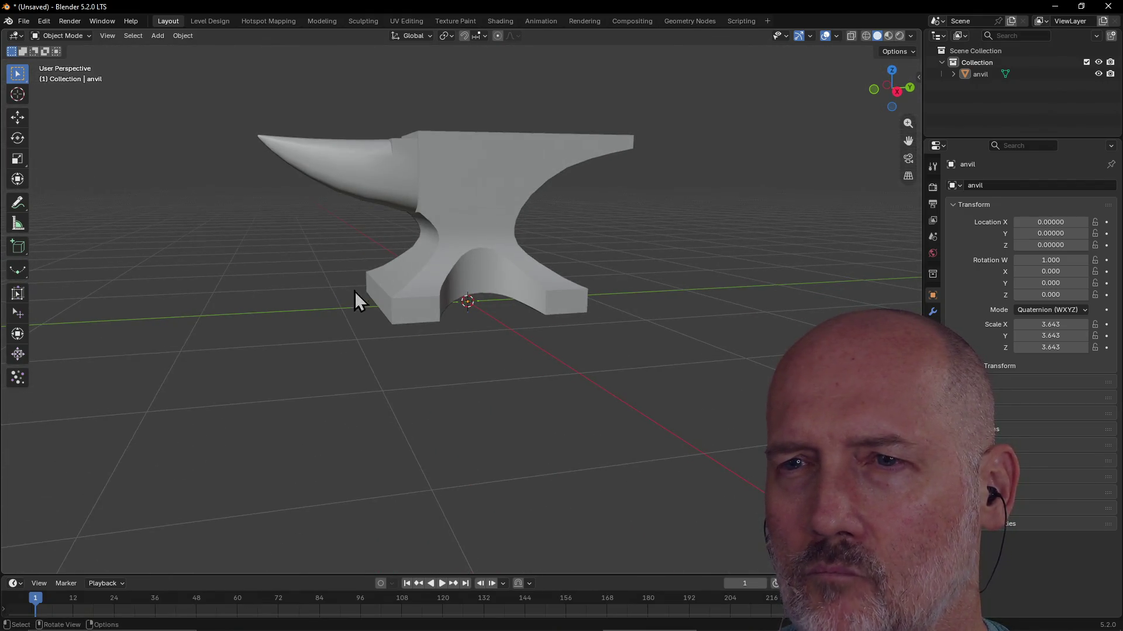
{"action": "mouse_move", "coordinate": [405, 233]}
{"action": "middle_mouse_down"}
{"action": "mouse_move", "coordinate": [463, 243]}
{"action": "mouse_move", "coordinate": [544, 314]}
{"action": "mouse_move", "coordinate": [560, 238]}
{"action": "mouse_move", "coordinate": [541, 293]}
{"action": "mouse_move", "coordinate": [443, 293]}
{"action": "middle_mouse_up"}
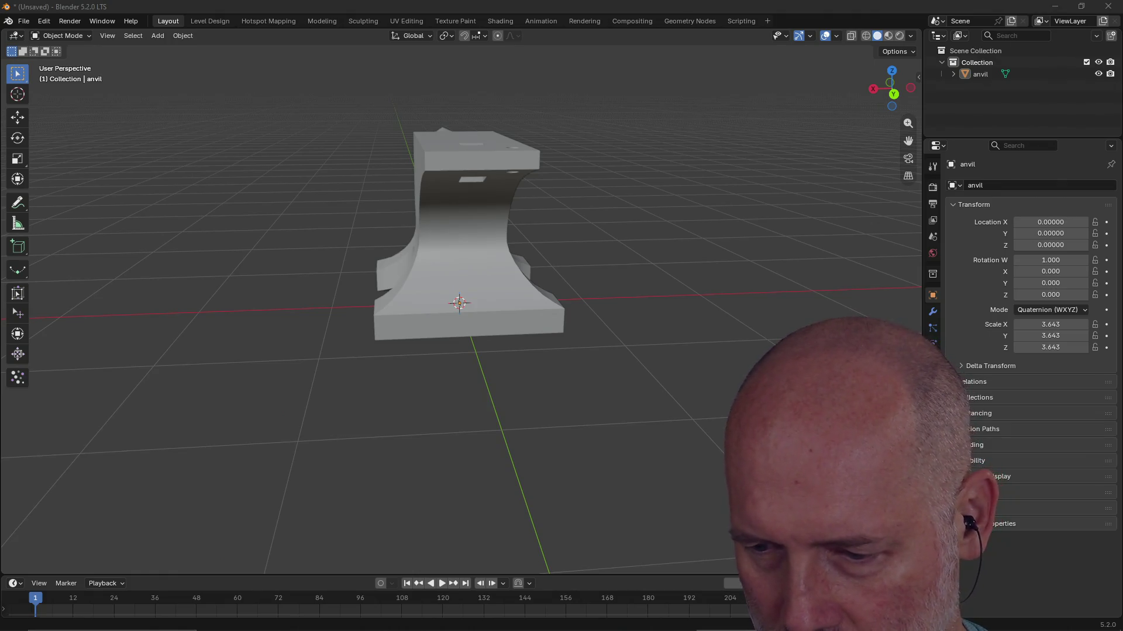
{"action": "key", "text": "Return"}
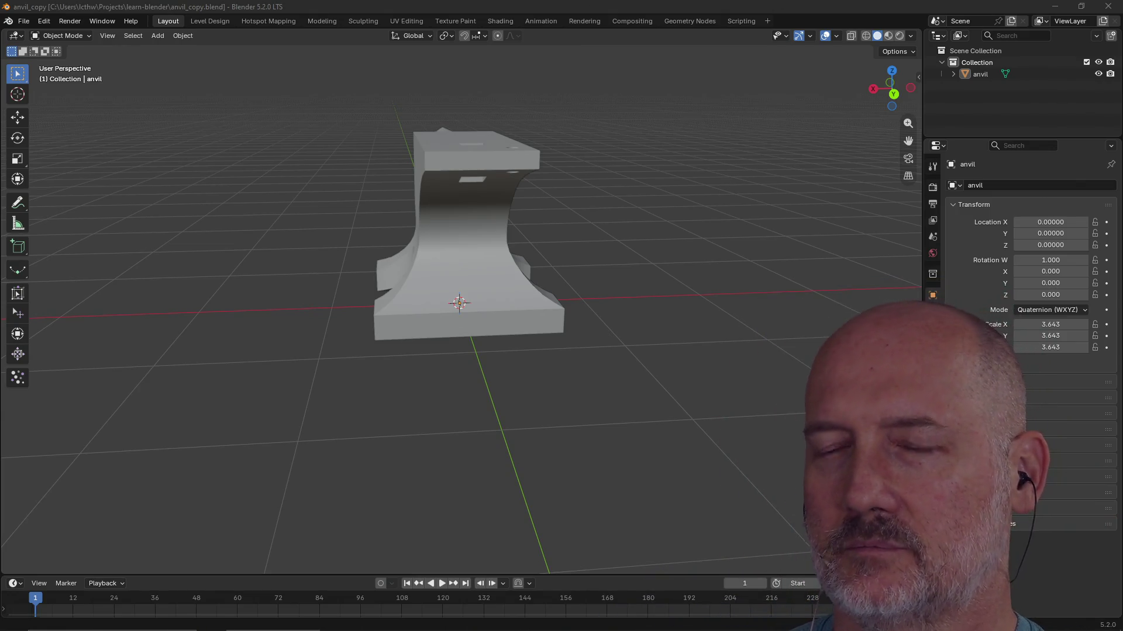
Orbit to a new angle on the anvil and select it
{"action": "middle_click_drag", "start_coordinate": [634, 64], "coordinate": [687, 197]}
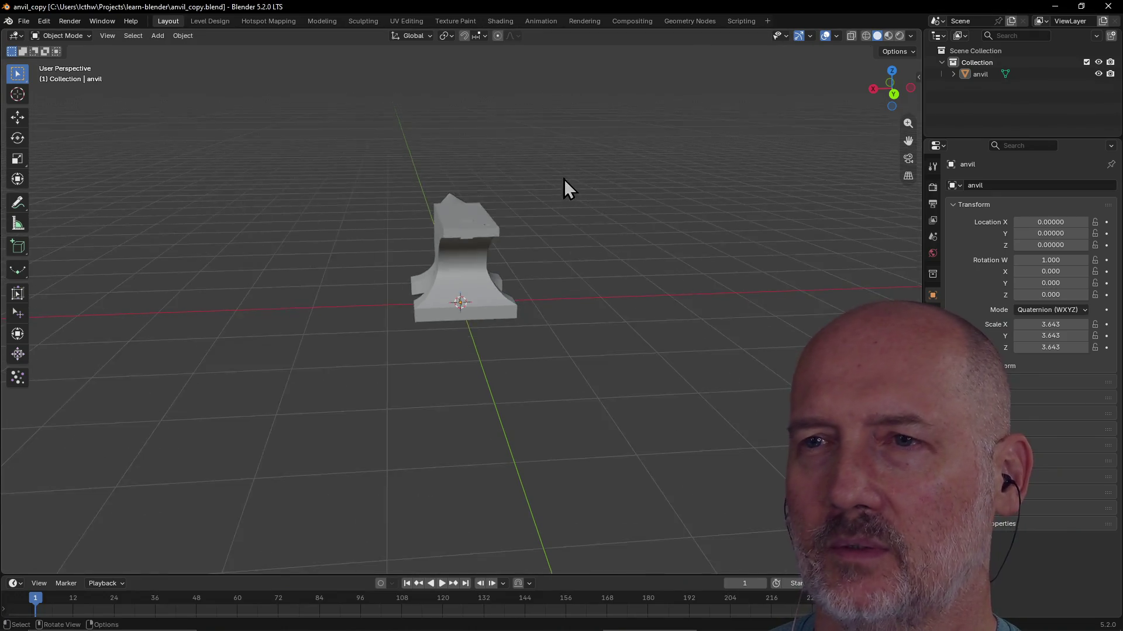
{"action": "left_click", "coordinate": [520, 251]}
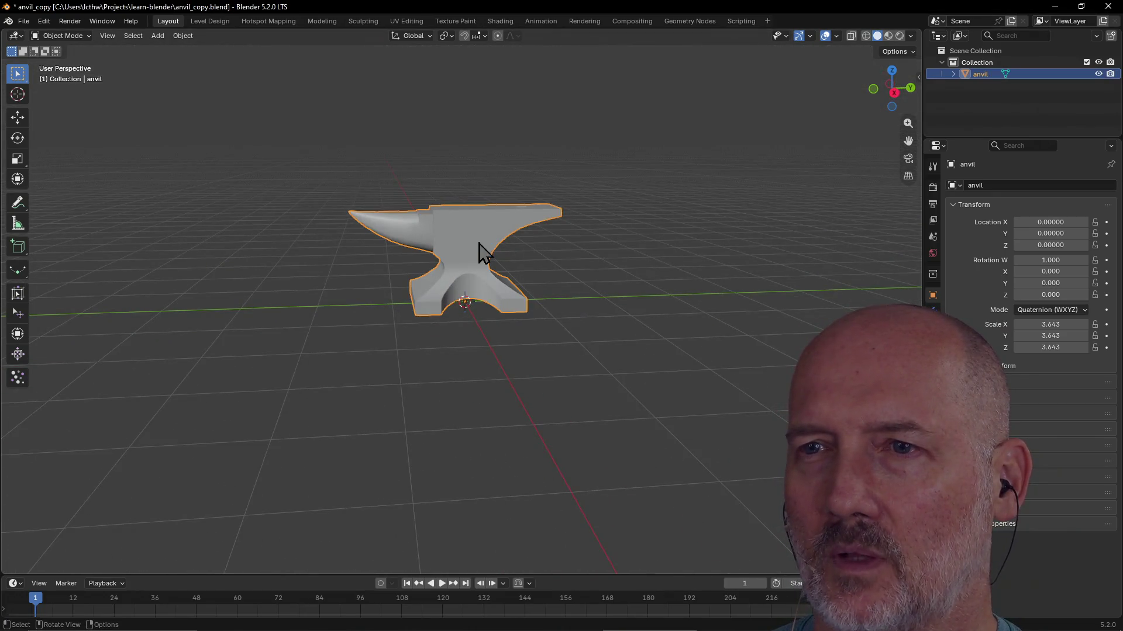
Orbit around the anvil from top, side, front and opposite views, deselecting it along the way
{"action": "middle_click_drag", "start_coordinate": [479, 251], "coordinate": [455, 296]}
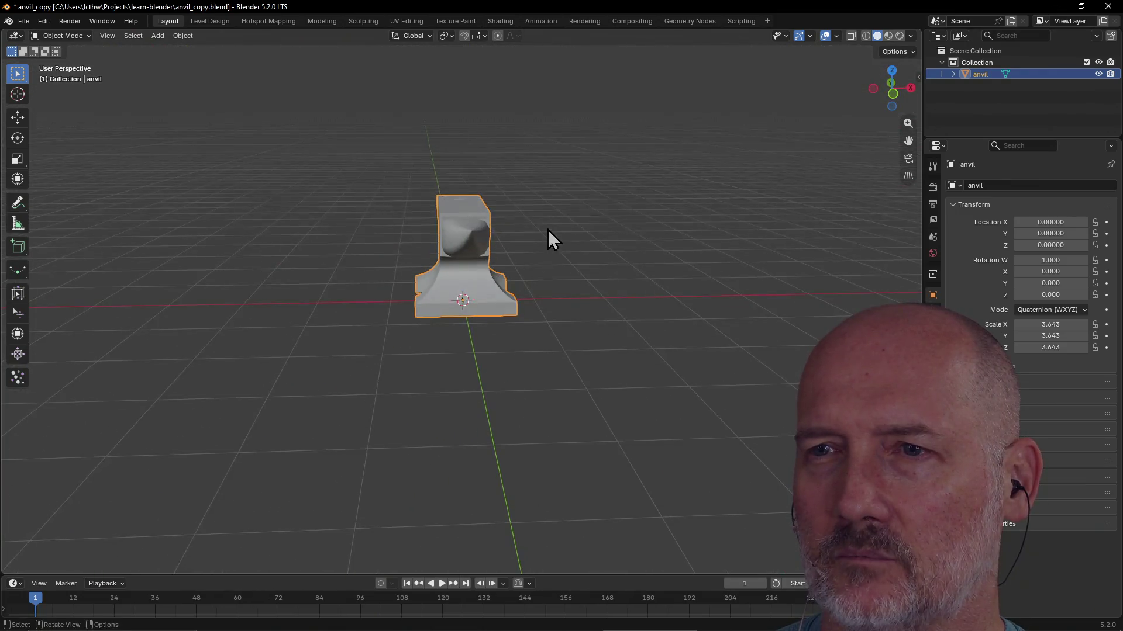
{"action": "mouse_move", "coordinate": [456, 296]}
{"action": "middle_mouse_down"}
{"action": "mouse_move", "coordinate": [577, 237]}
{"action": "mouse_move", "coordinate": [559, 271]}
{"action": "middle_mouse_up"}
{"action": "scroll", "coordinate": [594, 236], "scroll_direction": "up", "scroll_amount": 2}
{"action": "scroll", "coordinate": [594, 236], "scroll_direction": "up", "scroll_amount": 1}
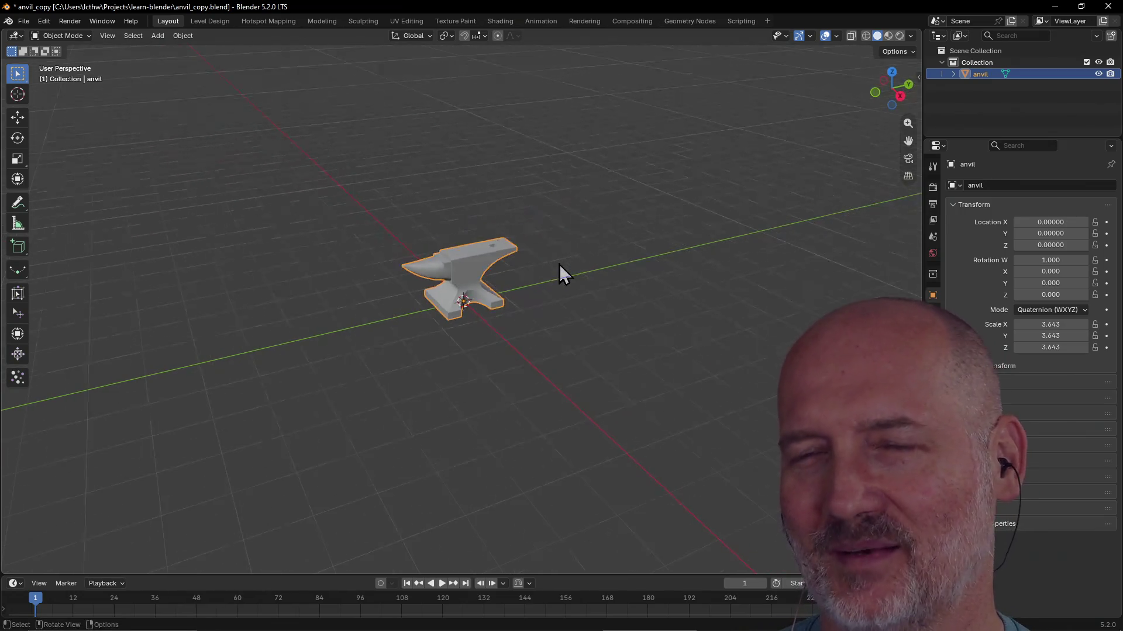
{"action": "scroll", "coordinate": [553, 261], "scroll_direction": "up", "scroll_amount": 1}
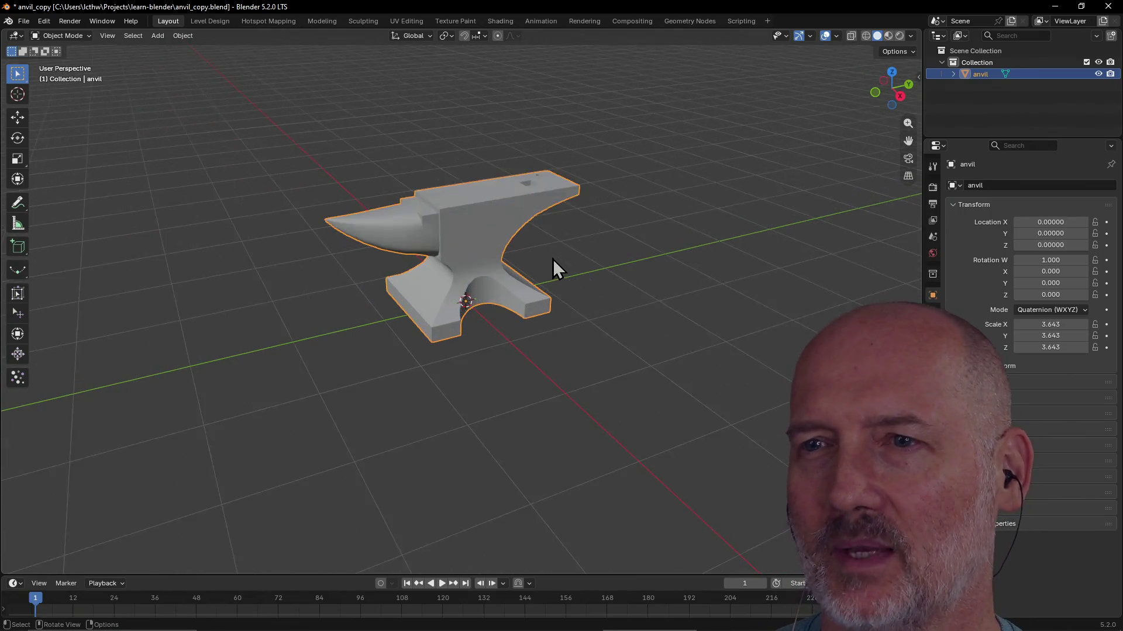
{"action": "scroll", "coordinate": [553, 261], "scroll_direction": "up", "scroll_amount": 2}
{"action": "scroll", "coordinate": [552, 261], "scroll_direction": "down", "scroll_amount": 2}
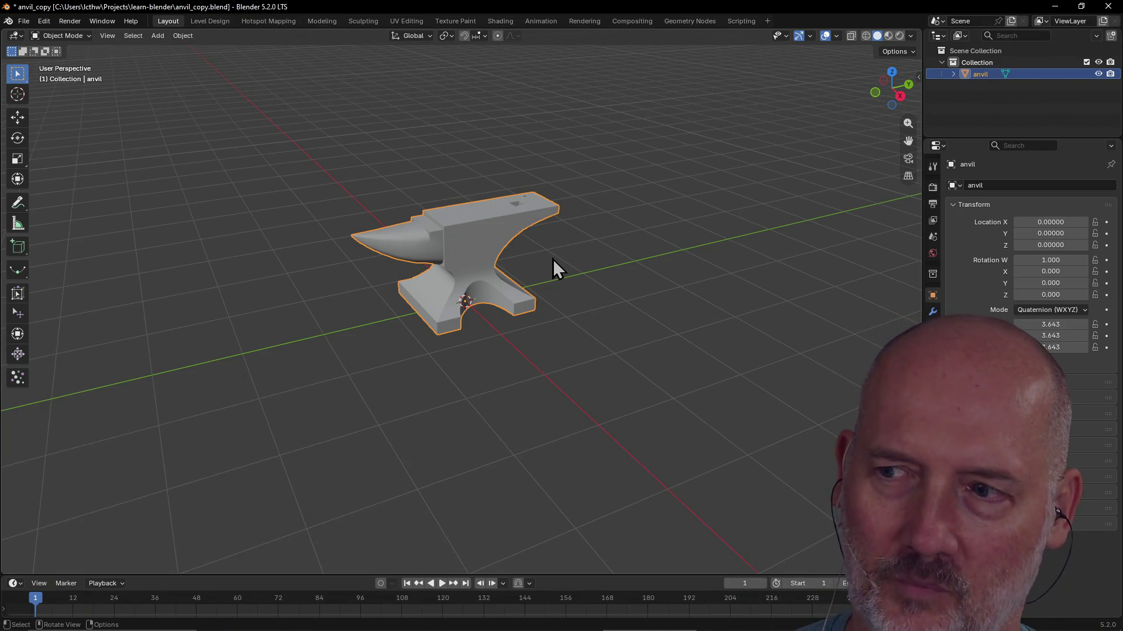
{"action": "scroll", "coordinate": [553, 260], "scroll_direction": "up", "scroll_amount": 1}
{"action": "middle_click_drag", "start_coordinate": [552, 259], "coordinate": [491, 258]}
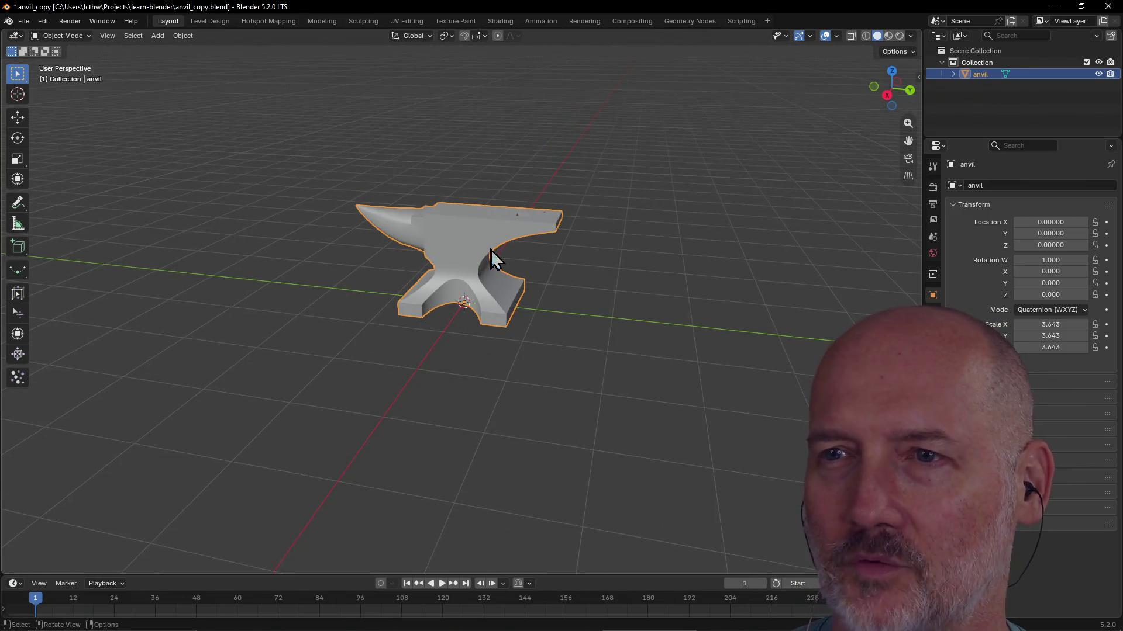
{"action": "mouse_move", "coordinate": [653, 294]}
{"action": "middle_mouse_down"}
{"action": "mouse_move", "coordinate": [501, 280]}
{"action": "mouse_move", "coordinate": [459, 291]}
{"action": "mouse_move", "coordinate": [602, 281]}
{"action": "mouse_move", "coordinate": [649, 260]}
{"action": "middle_mouse_up"}
{"action": "scroll", "coordinate": [599, 264], "scroll_direction": "up", "scroll_amount": 2}
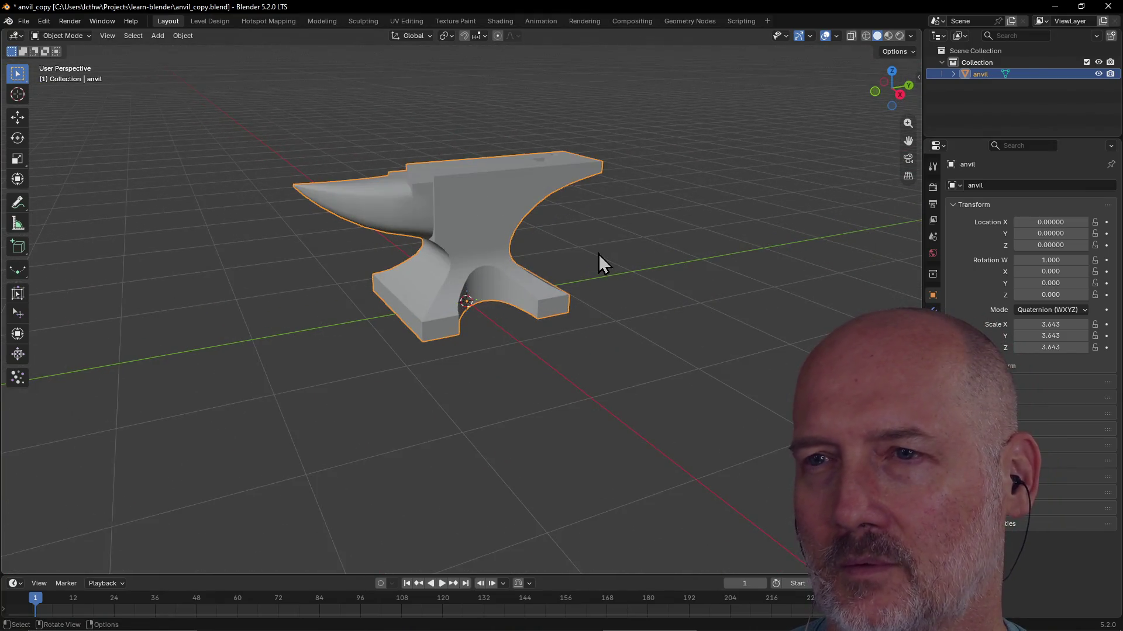
{"action": "mouse_move", "coordinate": [535, 238]}
{"action": "middle_mouse_down"}
{"action": "mouse_move", "coordinate": [465, 246]}
{"action": "mouse_move", "coordinate": [501, 237]}
{"action": "middle_mouse_up"}
{"action": "scroll", "coordinate": [526, 245], "scroll_direction": "down", "scroll_amount": 3}
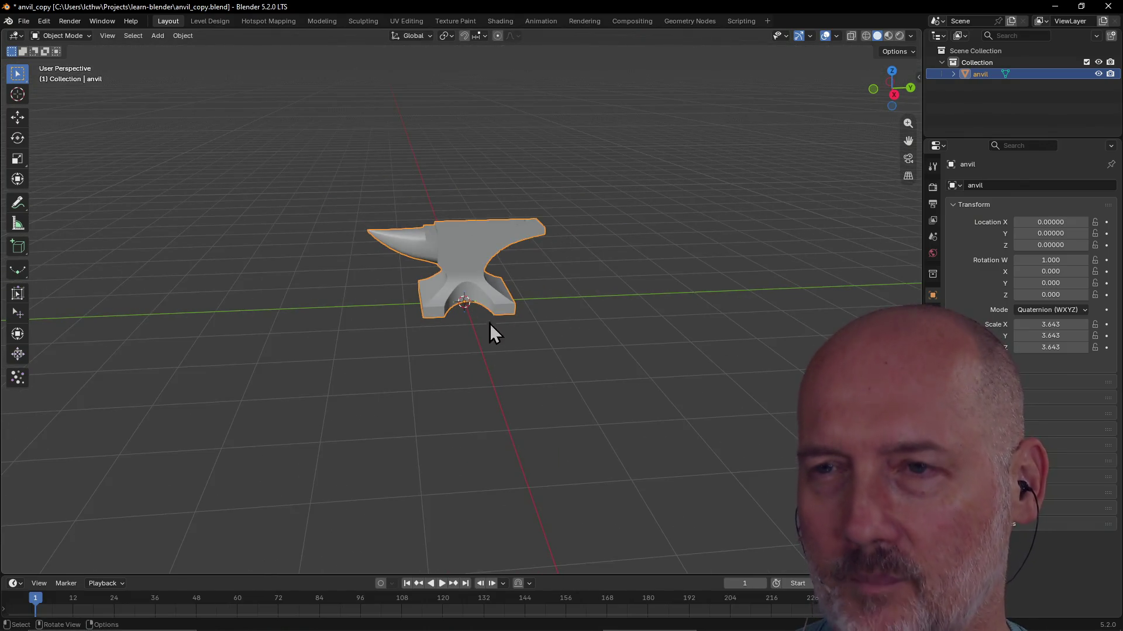
{"action": "left_click", "coordinate": [579, 303]}
{"action": "mouse_move", "coordinate": [580, 303]}
{"action": "middle_mouse_down"}
{"action": "mouse_move", "coordinate": [583, 245]}
{"action": "mouse_move", "coordinate": [682, 254]}
{"action": "mouse_move", "coordinate": [687, 230]}
{"action": "mouse_move", "coordinate": [693, 279]}
{"action": "mouse_move", "coordinate": [629, 282]}
{"action": "middle_mouse_up"}
{"action": "scroll", "coordinate": [682, 254], "scroll_direction": "up", "scroll_amount": 2}
{"action": "scroll", "coordinate": [683, 253], "scroll_direction": "up", "scroll_amount": 1}
{"action": "scroll", "coordinate": [489, 226], "scroll_direction": "up", "scroll_amount": 1}
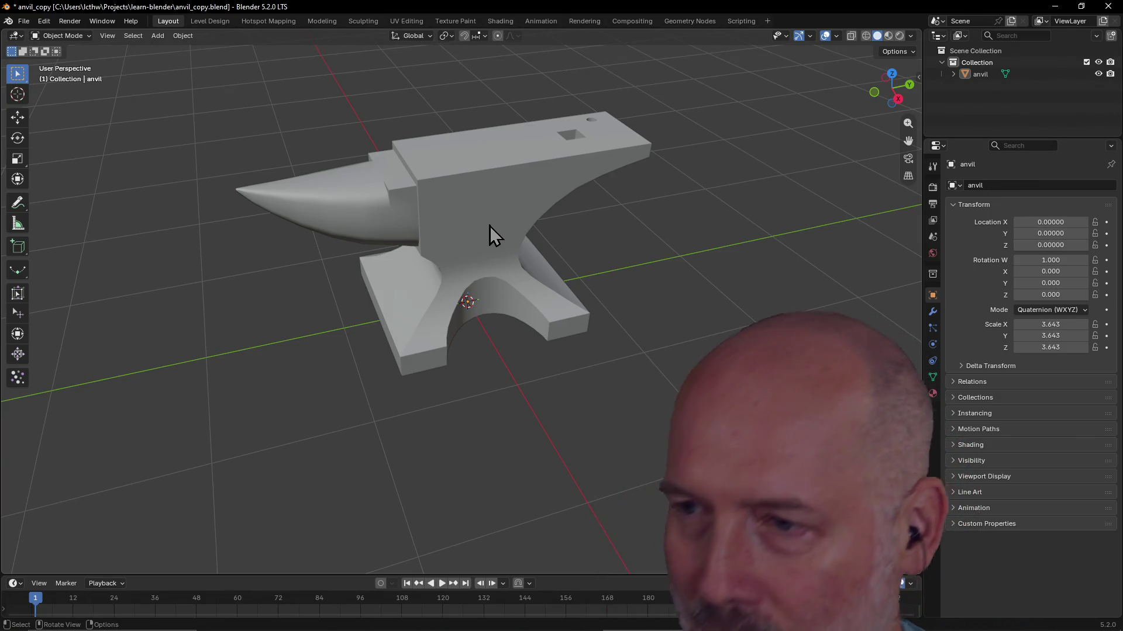
{"action": "scroll", "coordinate": [551, 271], "scroll_direction": "down", "scroll_amount": 2}
{"action": "scroll", "coordinate": [476, 236], "scroll_direction": "down", "scroll_amount": 1}
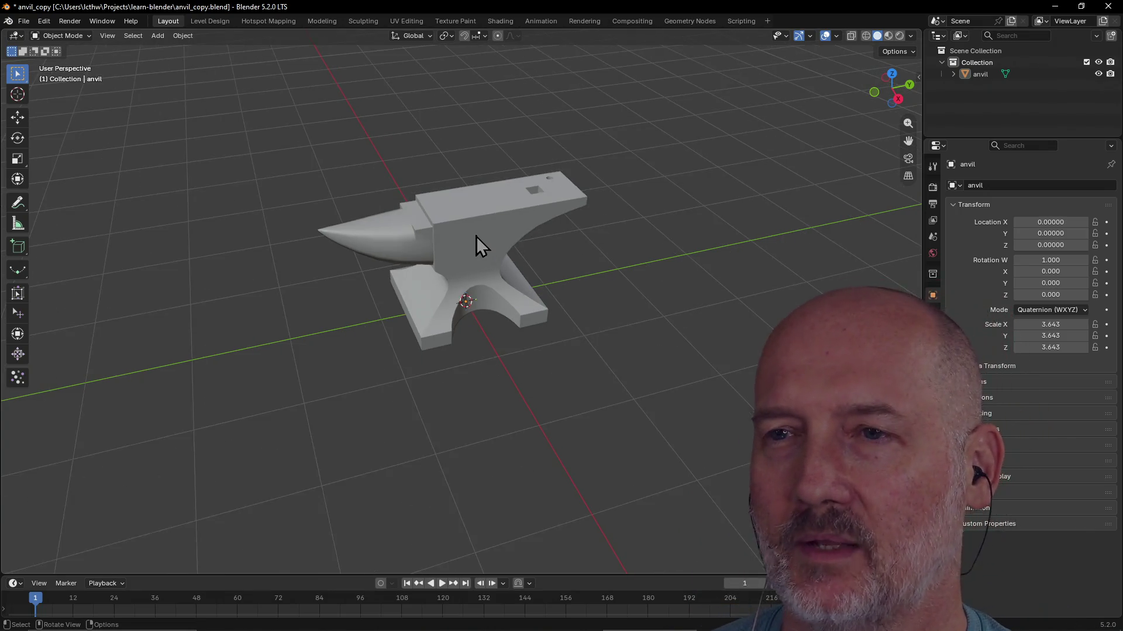
Select the anvil and orbit up to an angle showing its top face
{"action": "left_click", "coordinate": [476, 236]}
{"action": "middle_click_drag", "start_coordinate": [476, 236], "coordinate": [472, 258]}
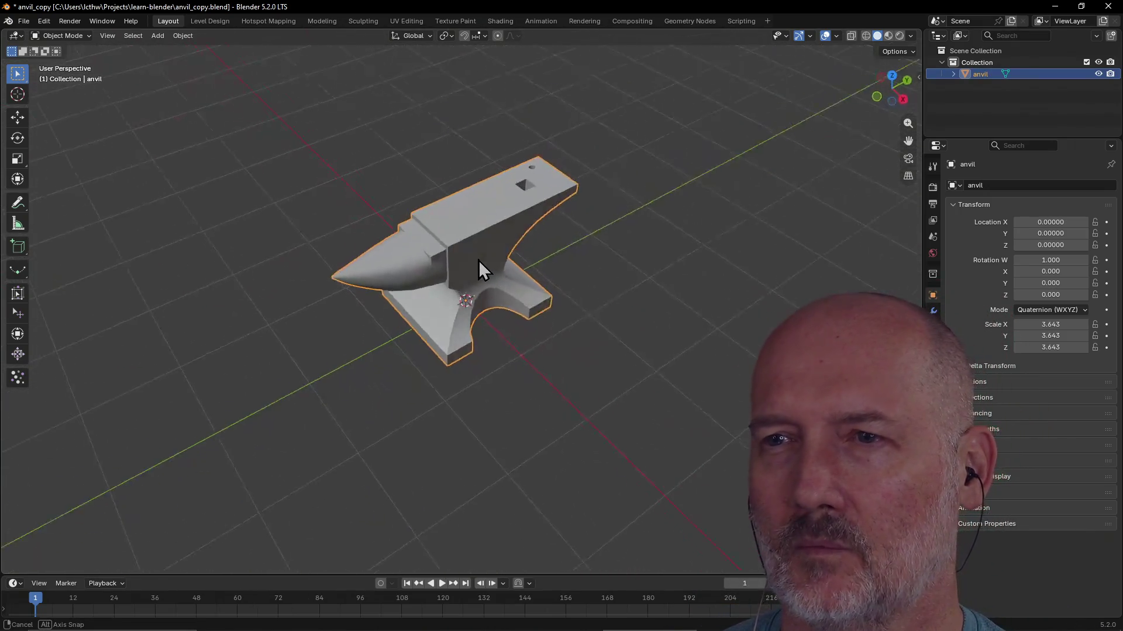
{"action": "scroll", "coordinate": [499, 234], "scroll_direction": "up", "scroll_amount": 1}
{"action": "scroll", "coordinate": [499, 234], "scroll_direction": "up", "scroll_amount": 1}
{"action": "scroll", "coordinate": [499, 235], "scroll_direction": "up", "scroll_amount": 1}
{"action": "mouse_move", "coordinate": [500, 235]}
{"action": "middle_mouse_down"}
{"action": "mouse_move", "coordinate": [470, 163]}
{"action": "mouse_move", "coordinate": [471, 193]}
{"action": "mouse_move", "coordinate": [514, 200]}
{"action": "middle_mouse_up"}
{"action": "scroll", "coordinate": [469, 164], "scroll_direction": "down", "scroll_amount": 1}
{"action": "scroll", "coordinate": [468, 183], "scroll_direction": "up", "scroll_amount": 1}
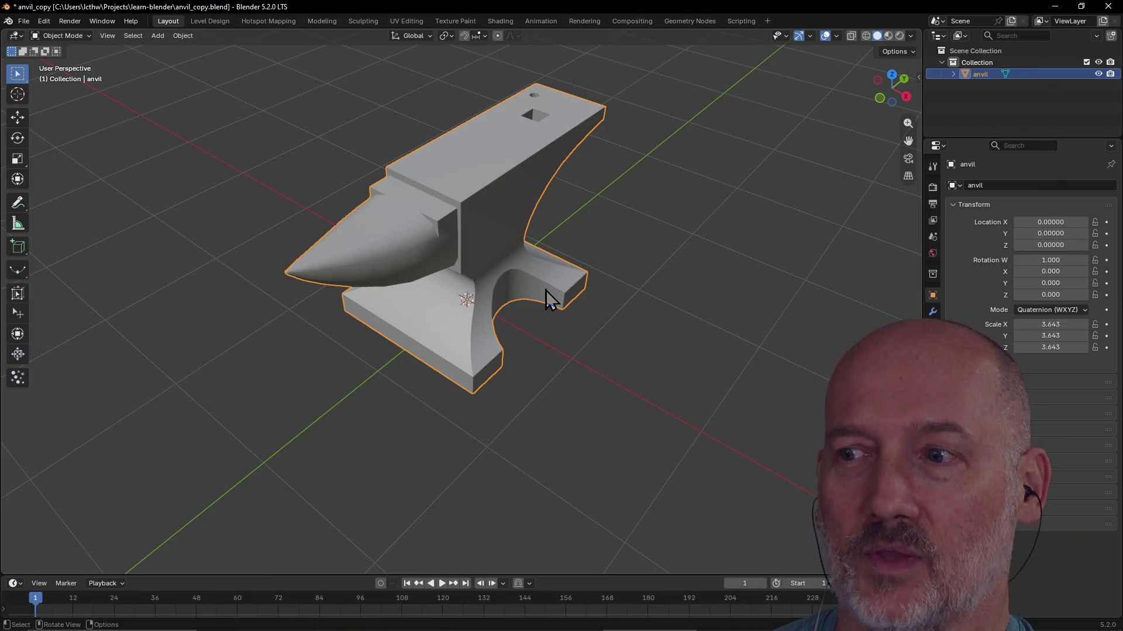
{"action": "scroll", "coordinate": [546, 298], "scroll_direction": "down", "scroll_amount": 1}
Frame the selected anvil via the view pie menu and orbit to look down on it
{"action": "mouse_move", "coordinate": [545, 298]}
{"action": "middle_mouse_down"}
{"action": "mouse_move", "coordinate": [547, 288]}
{"action": "mouse_move", "coordinate": [574, 301]}
{"action": "mouse_move", "coordinate": [545, 264]}
{"action": "middle_mouse_up"}
{"action": "scroll", "coordinate": [546, 268], "scroll_direction": "up", "scroll_amount": 1}
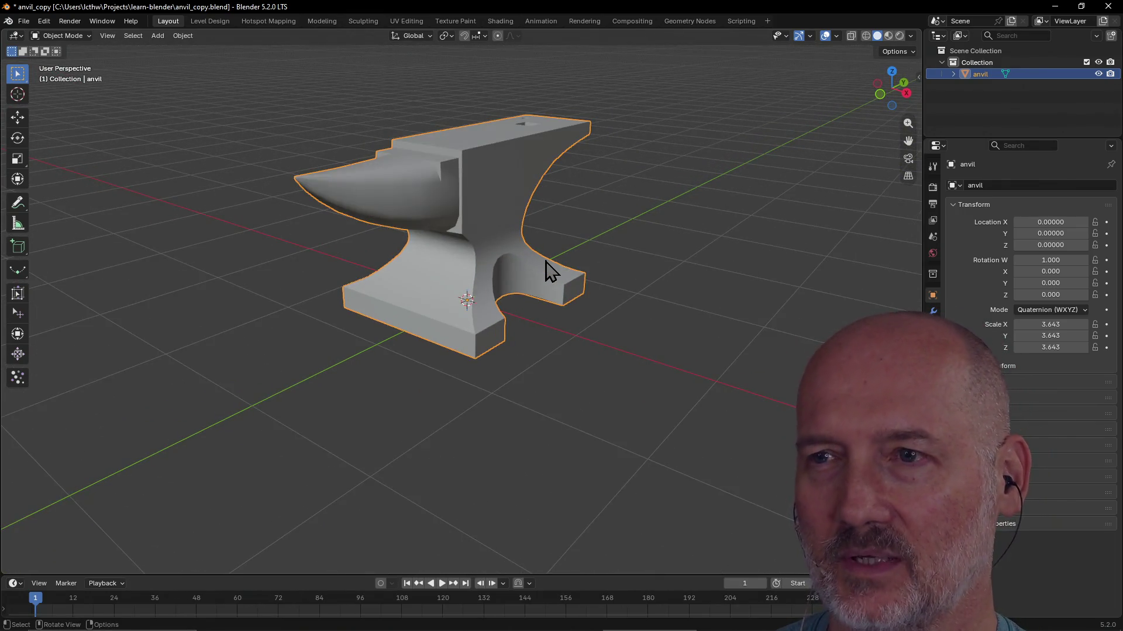
{"action": "key", "text": "grave"}
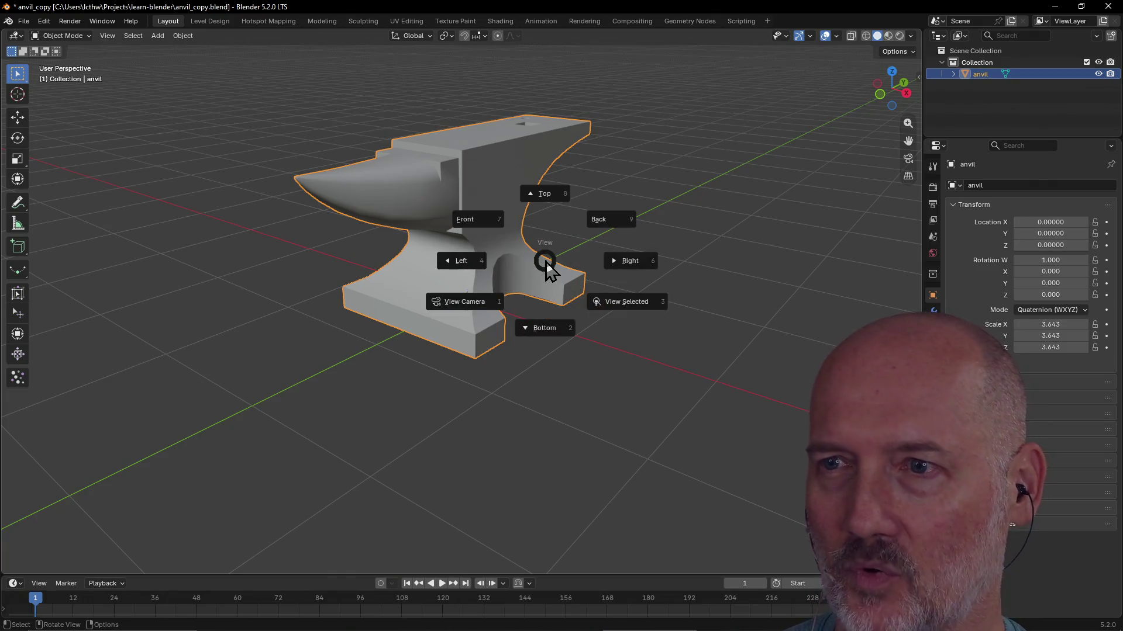
{"action": "left_click", "coordinate": [622, 301]}
{"action": "mouse_move", "coordinate": [623, 303]}
{"action": "middle_mouse_down"}
{"action": "mouse_move", "coordinate": [571, 294]}
{"action": "mouse_move", "coordinate": [669, 270]}
{"action": "mouse_move", "coordinate": [541, 289]}
{"action": "mouse_move", "coordinate": [634, 339]}
{"action": "mouse_move", "coordinate": [489, 338]}
{"action": "mouse_move", "coordinate": [563, 332]}
{"action": "mouse_move", "coordinate": [547, 339]}
{"action": "mouse_move", "coordinate": [541, 369]}
{"action": "mouse_move", "coordinate": [558, 412]}
{"action": "mouse_move", "coordinate": [540, 443]}
{"action": "mouse_move", "coordinate": [477, 482]}
{"action": "mouse_move", "coordinate": [515, 395]}
{"action": "mouse_move", "coordinate": [611, 338]}
{"action": "mouse_move", "coordinate": [562, 359]}
{"action": "mouse_move", "coordinate": [539, 386]}
{"action": "mouse_move", "coordinate": [587, 389]}
{"action": "mouse_move", "coordinate": [394, 414]}
{"action": "mouse_move", "coordinate": [501, 391]}
{"action": "middle_mouse_up"}
{"action": "scroll", "coordinate": [489, 337], "scroll_direction": "up", "scroll_amount": 3}
{"action": "scroll", "coordinate": [488, 338], "scroll_direction": "up", "scroll_amount": 2}
{"action": "scroll", "coordinate": [498, 417], "scroll_direction": "up", "scroll_amount": 1}
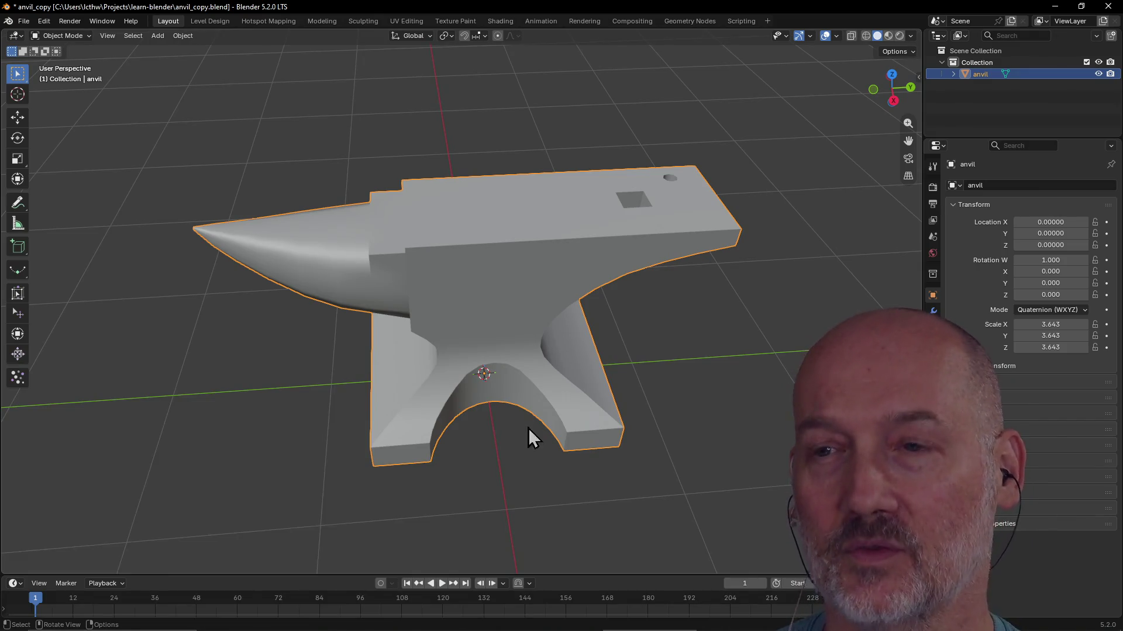
{"action": "scroll", "coordinate": [546, 408], "scroll_direction": "down", "scroll_amount": 2}
{"action": "mouse_move", "coordinate": [546, 408]}
{"action": "middle_mouse_down"}
{"action": "mouse_move", "coordinate": [567, 344]}
{"action": "mouse_move", "coordinate": [495, 363]}
{"action": "mouse_move", "coordinate": [490, 402]}
{"action": "mouse_move", "coordinate": [536, 412]}
{"action": "mouse_move", "coordinate": [394, 445]}
{"action": "mouse_move", "coordinate": [501, 410]}
{"action": "middle_mouse_up"}
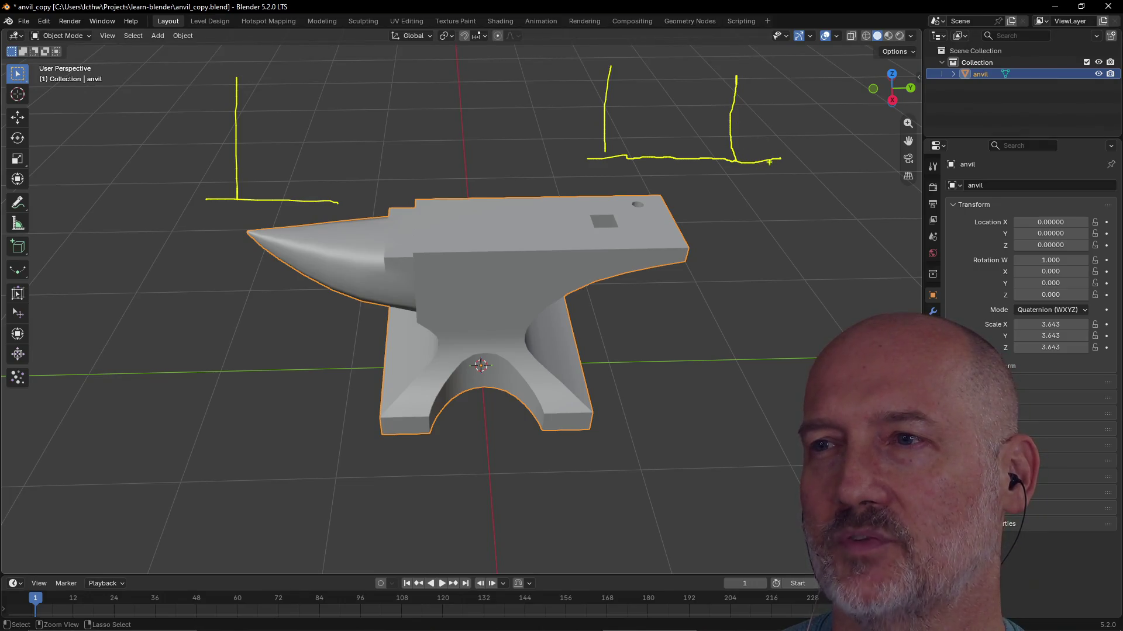
Annotate a triangle, a curve toward the anvil's end, a small loop and a tall curved line
{"action": "left_click_drag", "start_coordinate": [821, 223], "coordinate": [825, 207]}
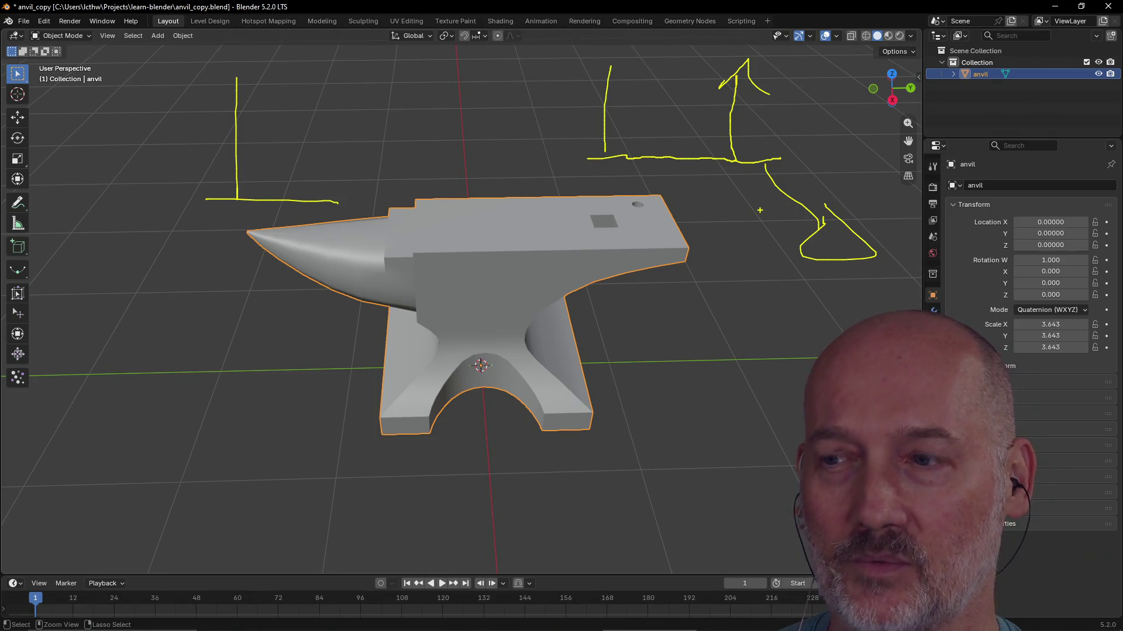
{"action": "left_click_drag", "start_coordinate": [725, 181], "coordinate": [666, 229]}
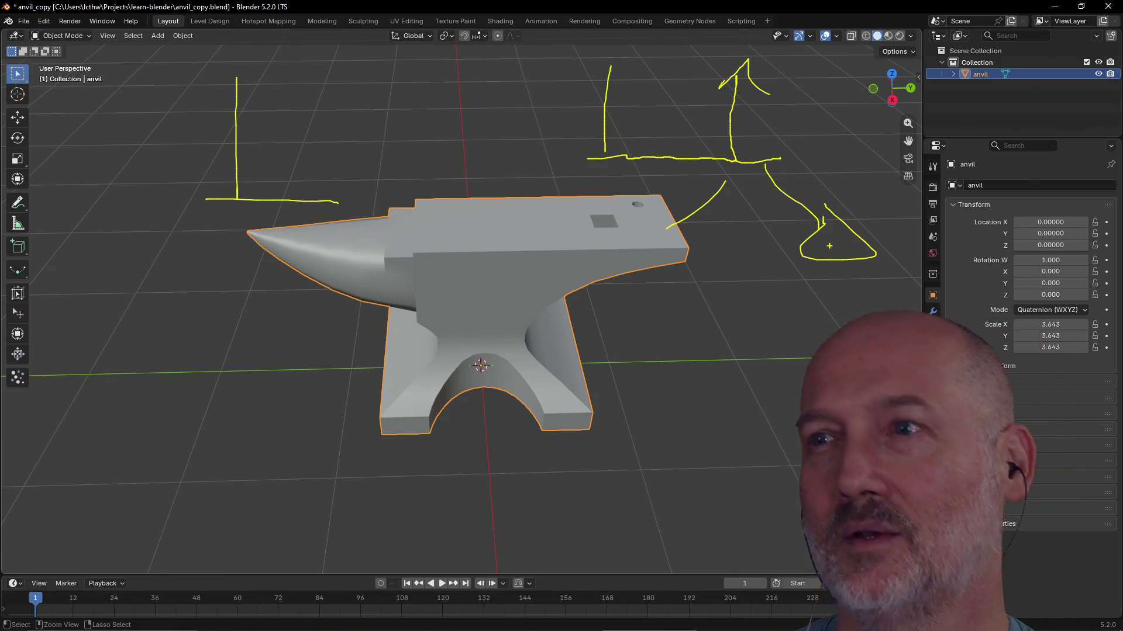
{"action": "left_click_drag", "start_coordinate": [729, 139], "coordinate": [743, 172]}
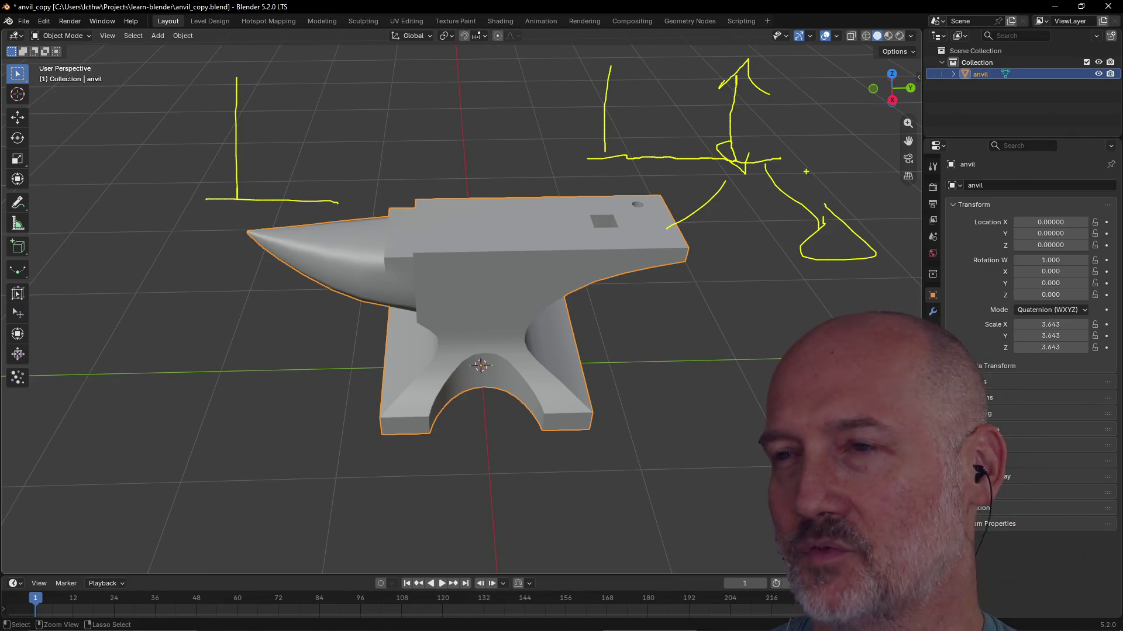
{"action": "left_click_drag", "start_coordinate": [824, 59], "coordinate": [814, 157]}
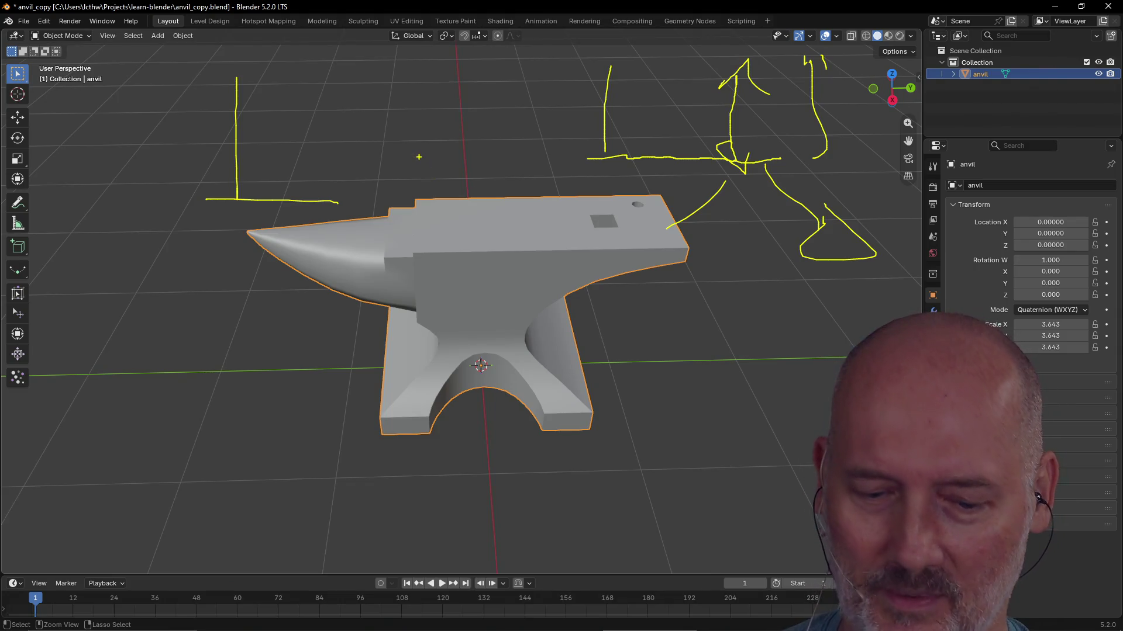
Erase all annotation strokes, then switch away to another window
{"action": "key", "text": "Escape"}
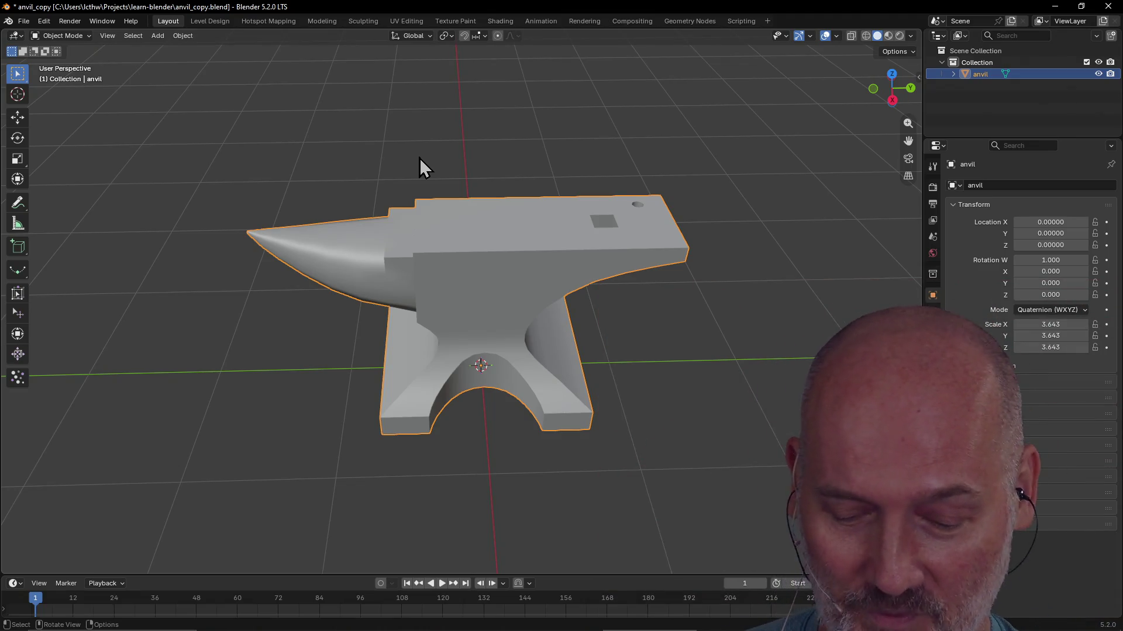
{"action": "key", "text": "alt+Tab"}
{"action": "key", "text": "alt+Tab"}
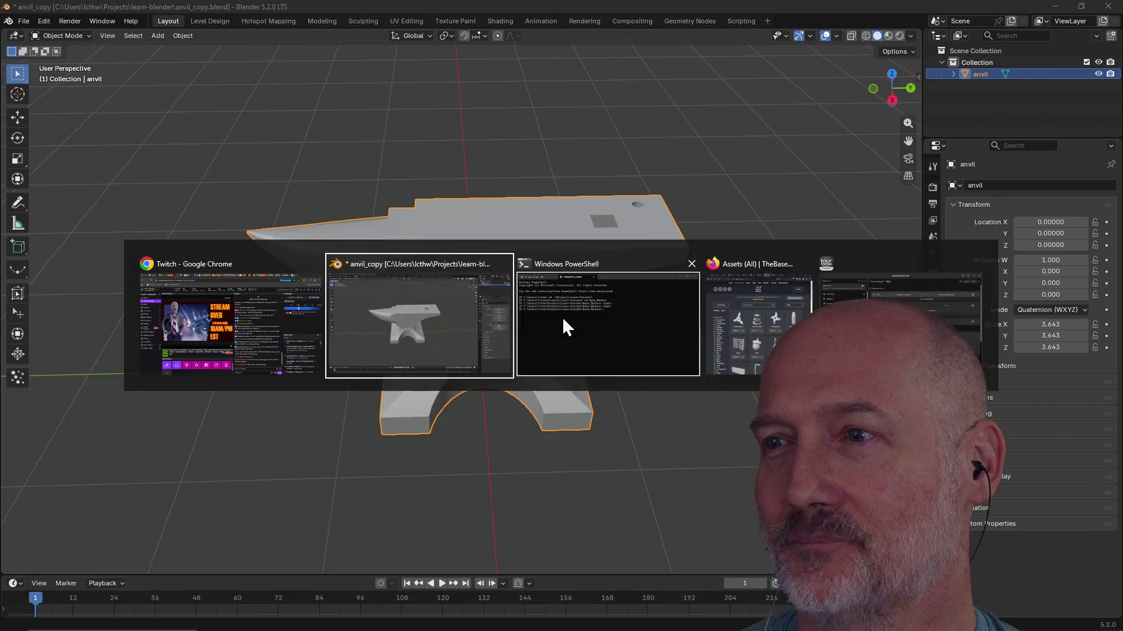
Search 'only the strong' in Firefox and open the full movie video result
{"action": "key", "text": "ctrl+t"}
{"action": "type", "text": "only ythe"}
{"action": "key", "text": "BackSpace"}
{"action": "key", "text": "BackSpace"}
{"action": "key", "text": "BackSpace"}
{"action": "type", "text": "y"}
{"action": "key", "text": "BackSpace"}
{"action": "type", "text": "the"}
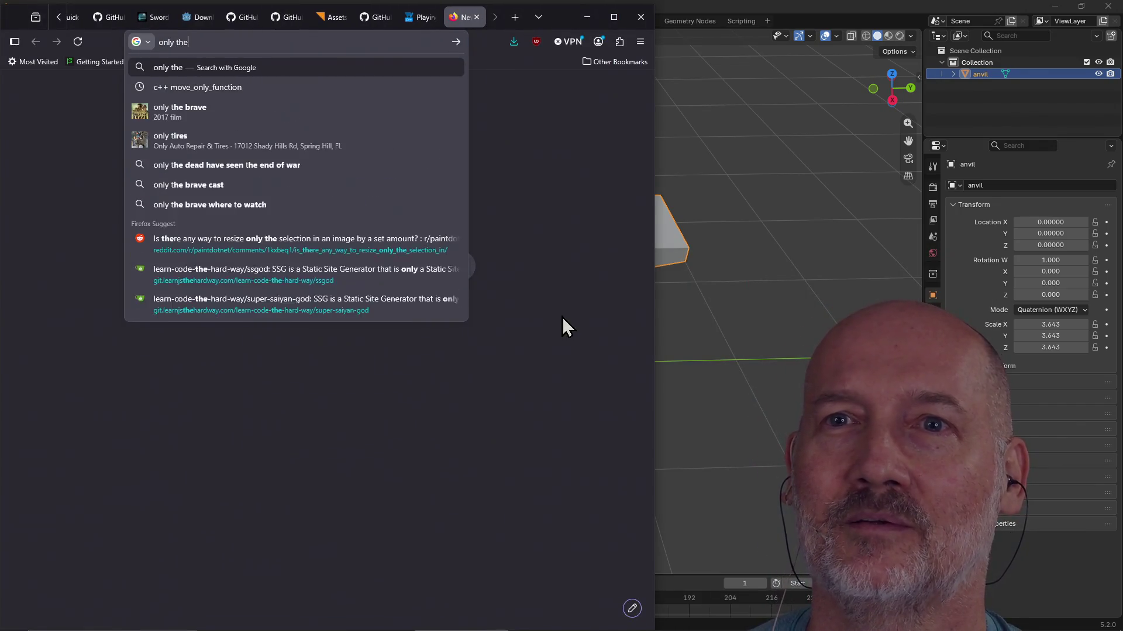
{"action": "type", "text": " strong"}
{"action": "key", "text": "Return"}
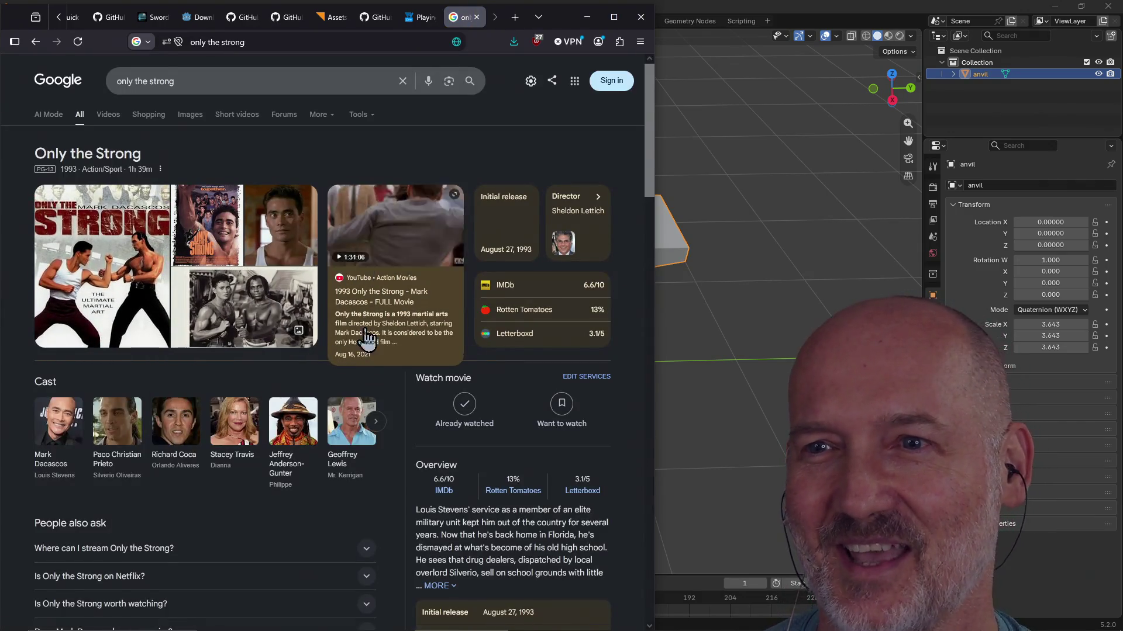
{"action": "left_click", "coordinate": [408, 249]}
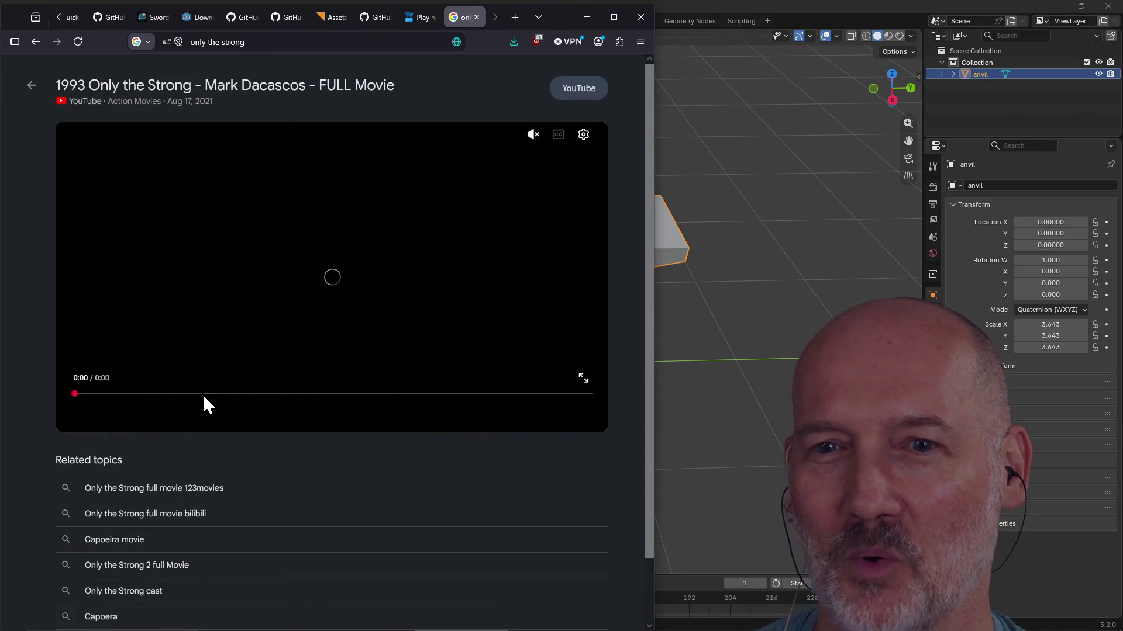
Skip through the movie to around 22 and 33 minutes, then return to Blender
{"action": "mouse_move", "coordinate": [145, 401]}
{"action": "left_mouse_down"}
{"action": "mouse_move", "coordinate": [161, 402]}
{"action": "mouse_move", "coordinate": [132, 404]}
{"action": "left_mouse_up"}
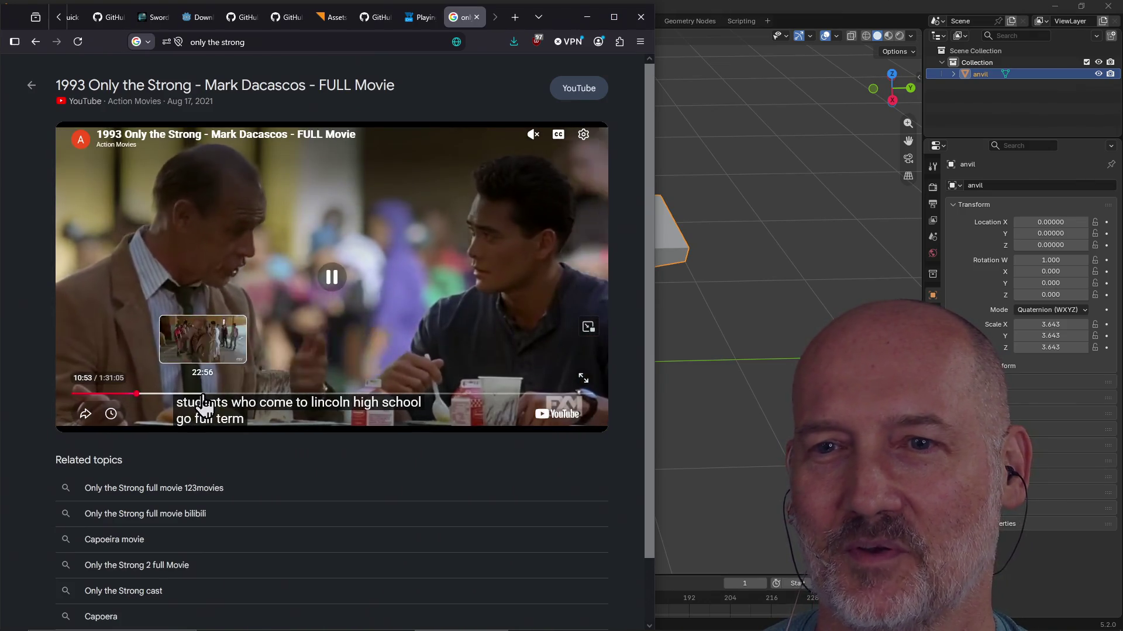
{"action": "left_click", "coordinate": [203, 400]}
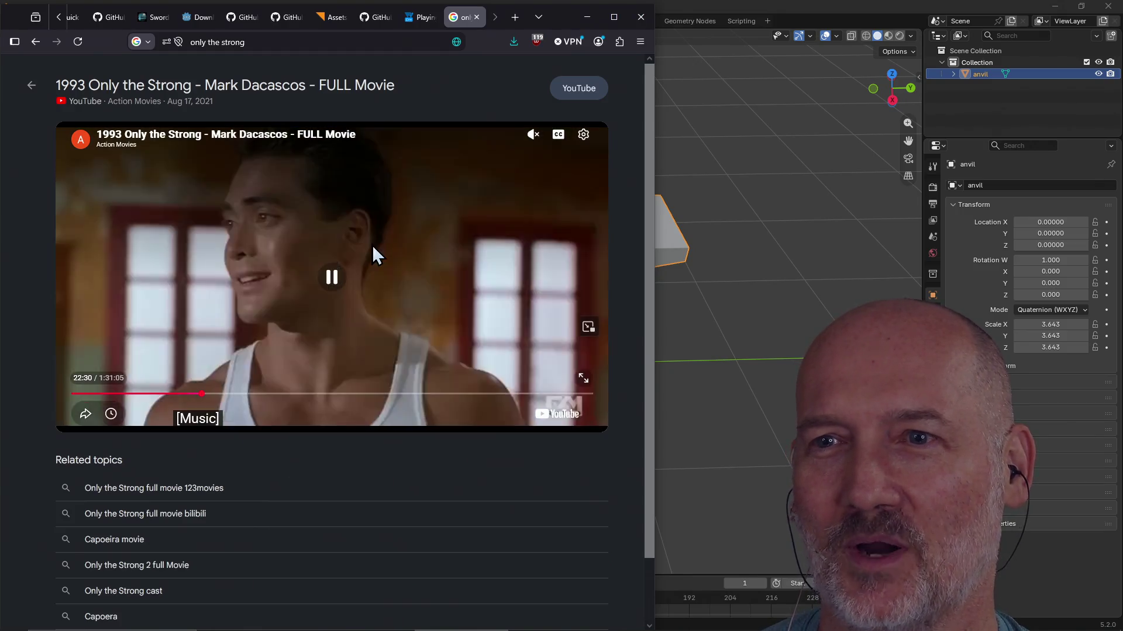
{"action": "left_click", "coordinate": [261, 401]}
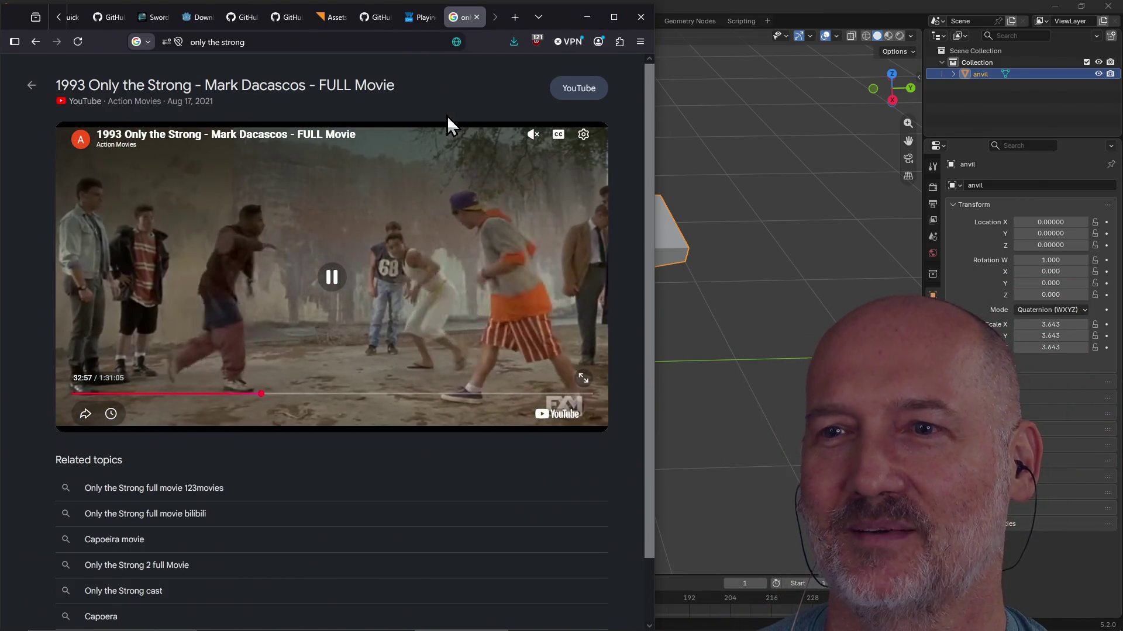
{"action": "left_click", "coordinate": [699, 5]}
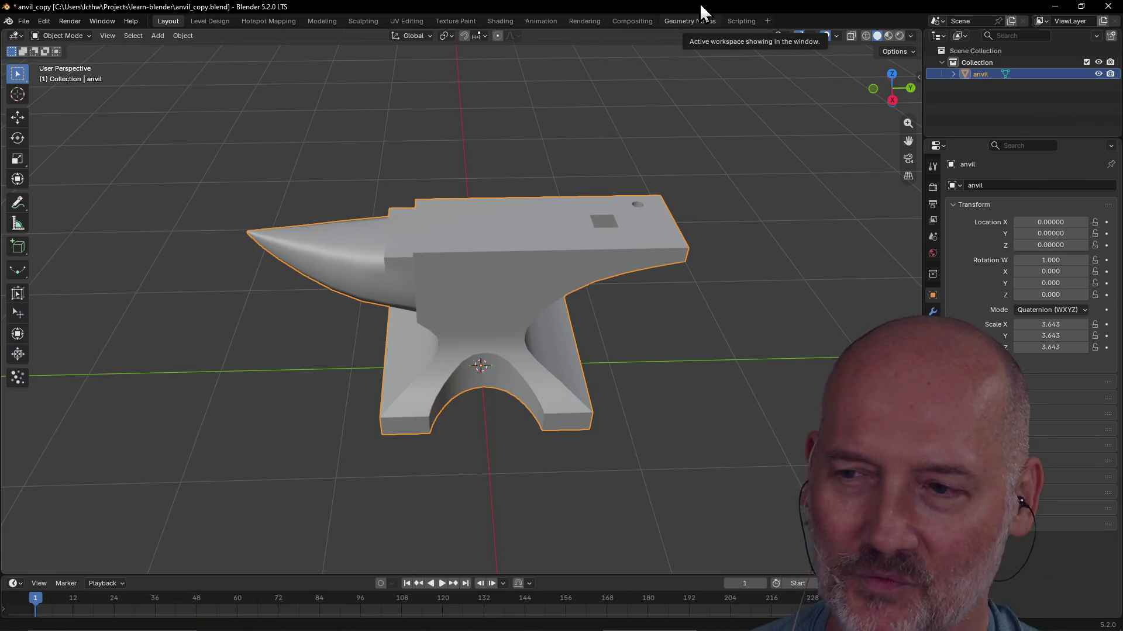
{"action": "scroll", "coordinate": [688, 86], "scroll_direction": "down", "scroll_amount": 2}
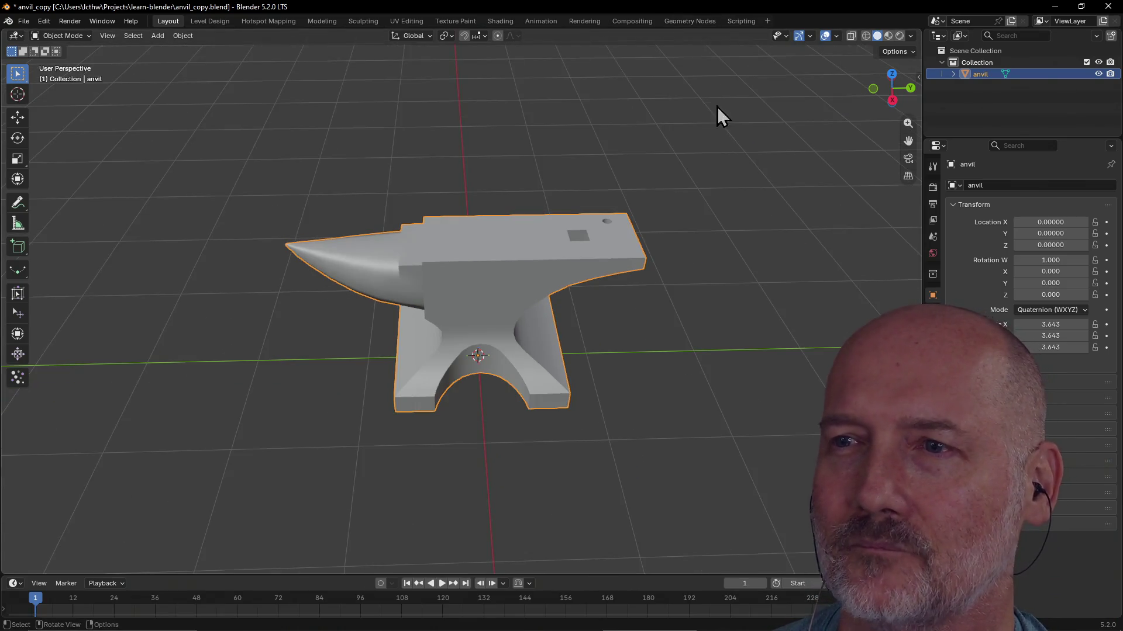
From a front view, move the anvil up along Z to 1.608 with G, Z
{"action": "middle_click_drag", "start_coordinate": [597, 279], "coordinate": [477, 302]}
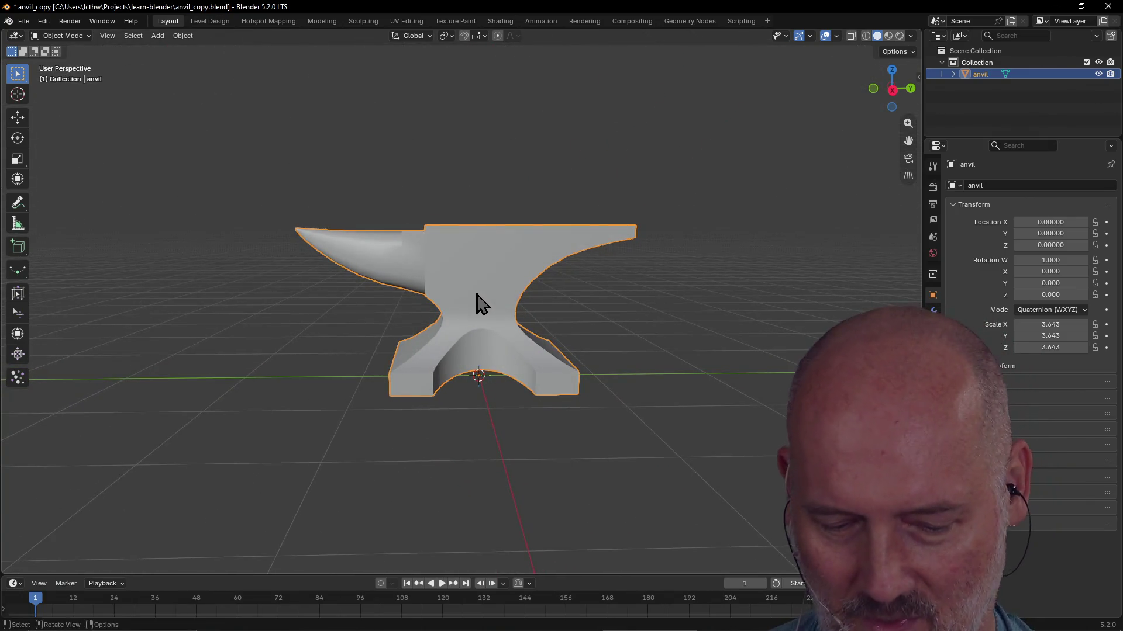
{"action": "key", "text": "g"}
{"action": "key", "text": "z"}
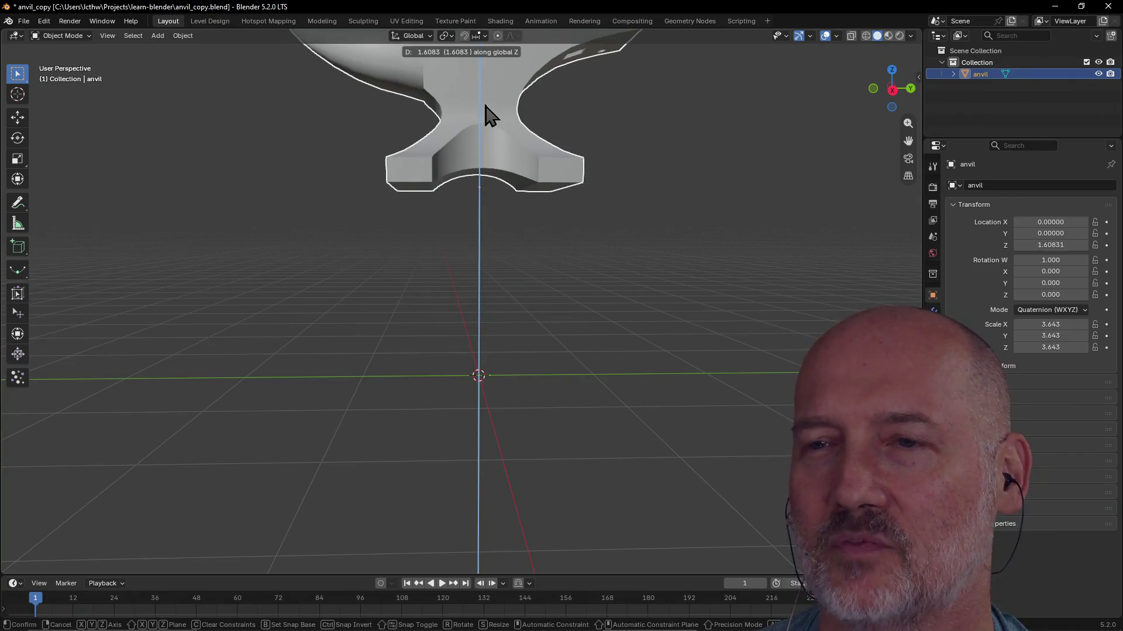
{"action": "left_click", "coordinate": [494, 114]}
{"action": "middle_click_drag", "start_coordinate": [506, 290], "coordinate": [500, 271]}
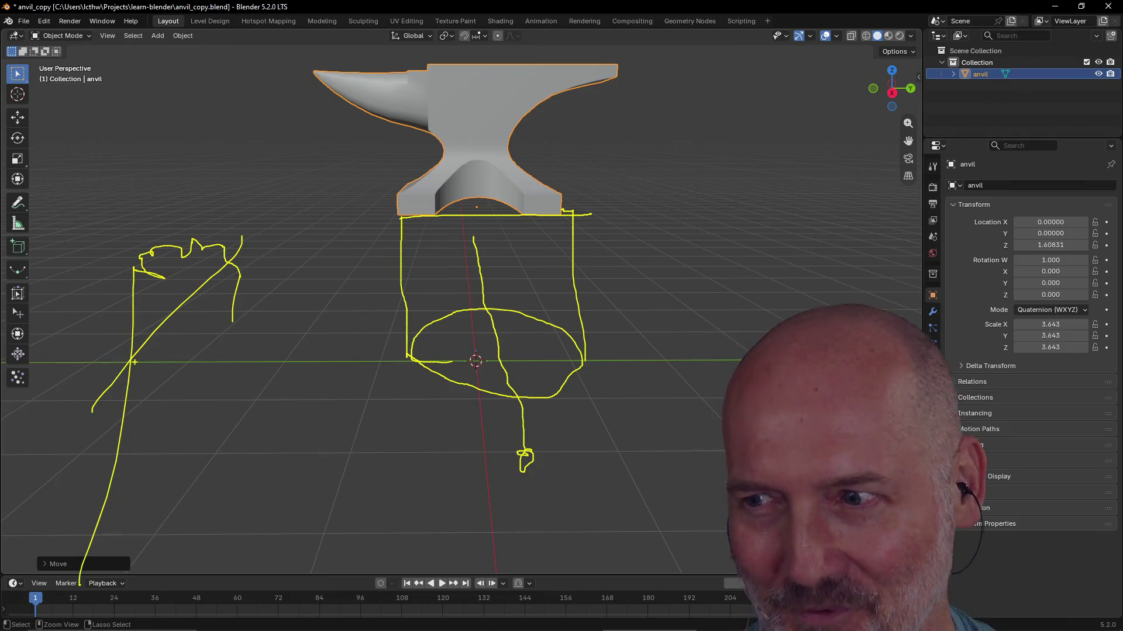
Clear the yellow annotation sketches beside the raised anvil
{"action": "key", "text": "Escape"}
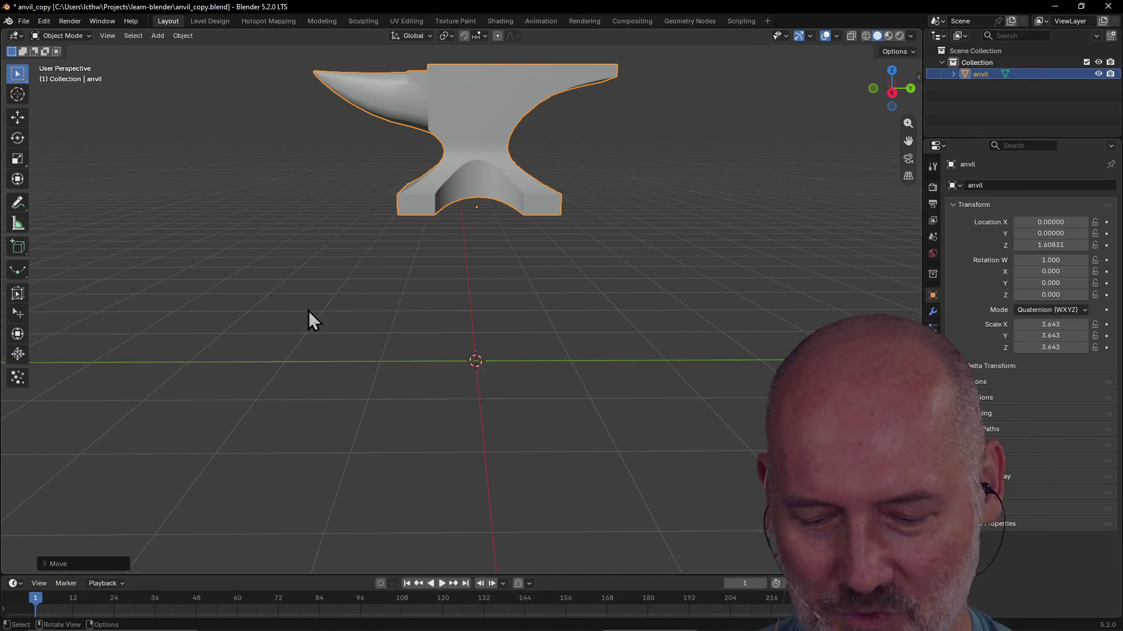
Sketch a small arc with the Annotate tool, then erase the annotation strokes
{"action": "key", "text": "d"}
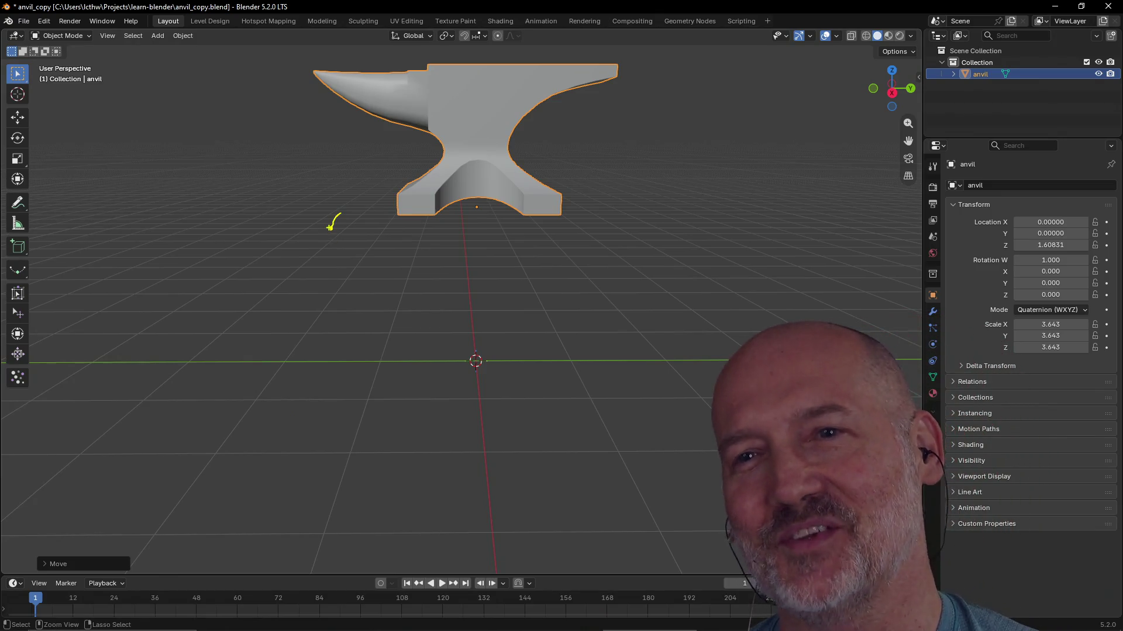
{"action": "left_click_drag", "start_coordinate": [291, 337], "coordinate": [305, 345]}
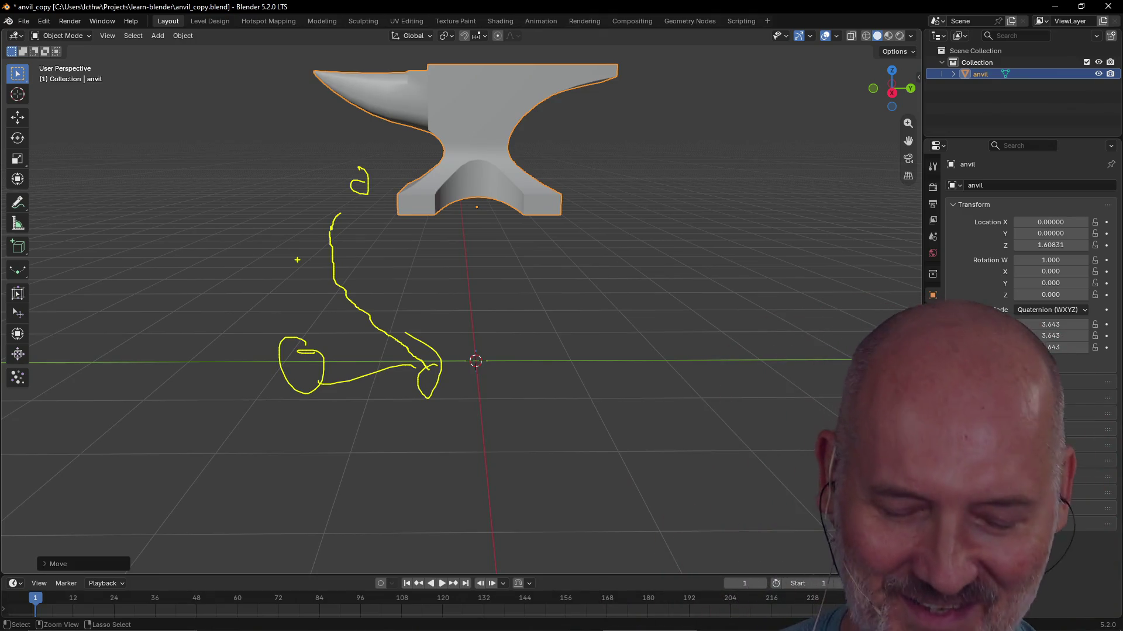
{"action": "key", "text": "Escape"}
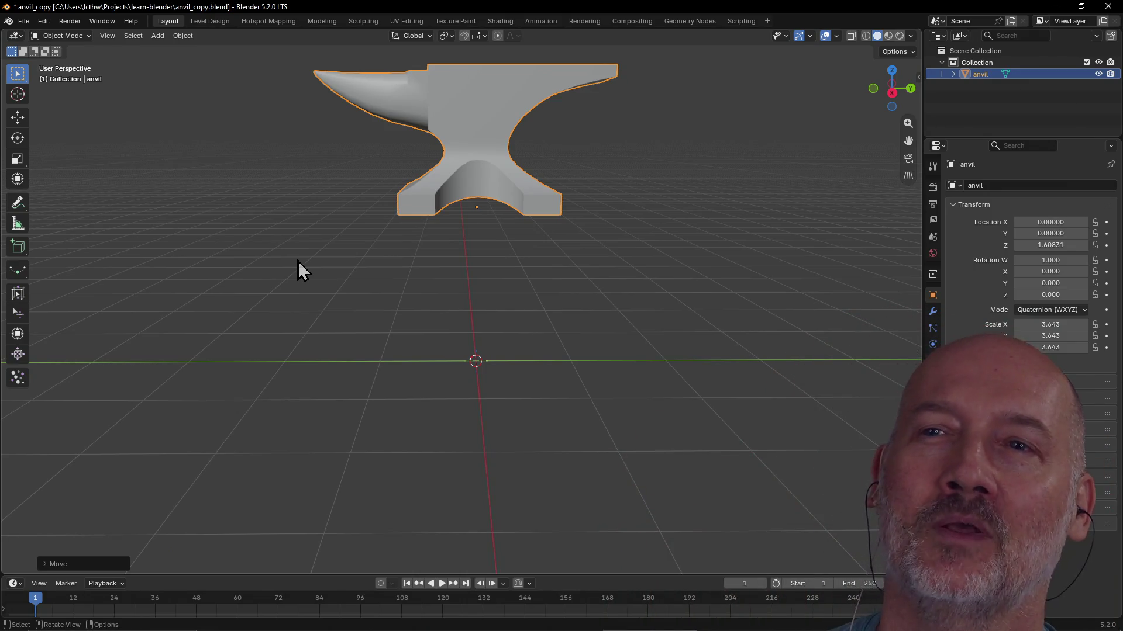
Reset the anvil's location to the origin with Alt+G and orbit to look down on it
{"action": "left_click", "coordinate": [489, 108]}
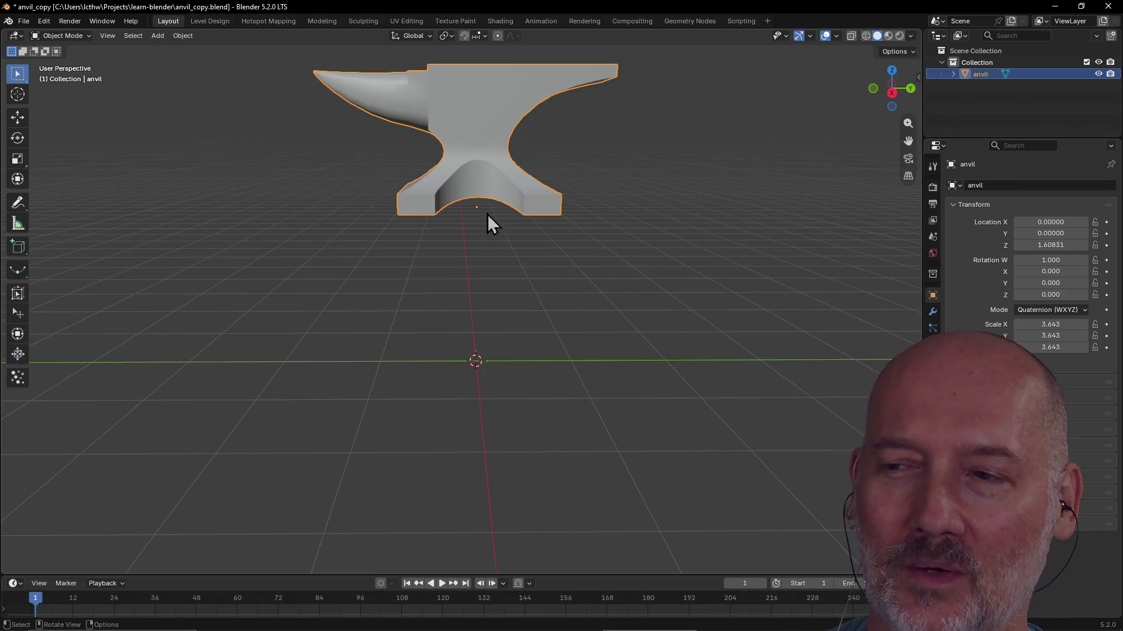
{"action": "scroll", "coordinate": [482, 260], "scroll_direction": "down", "scroll_amount": 2}
{"action": "scroll", "coordinate": [481, 261], "scroll_direction": "up", "scroll_amount": 2}
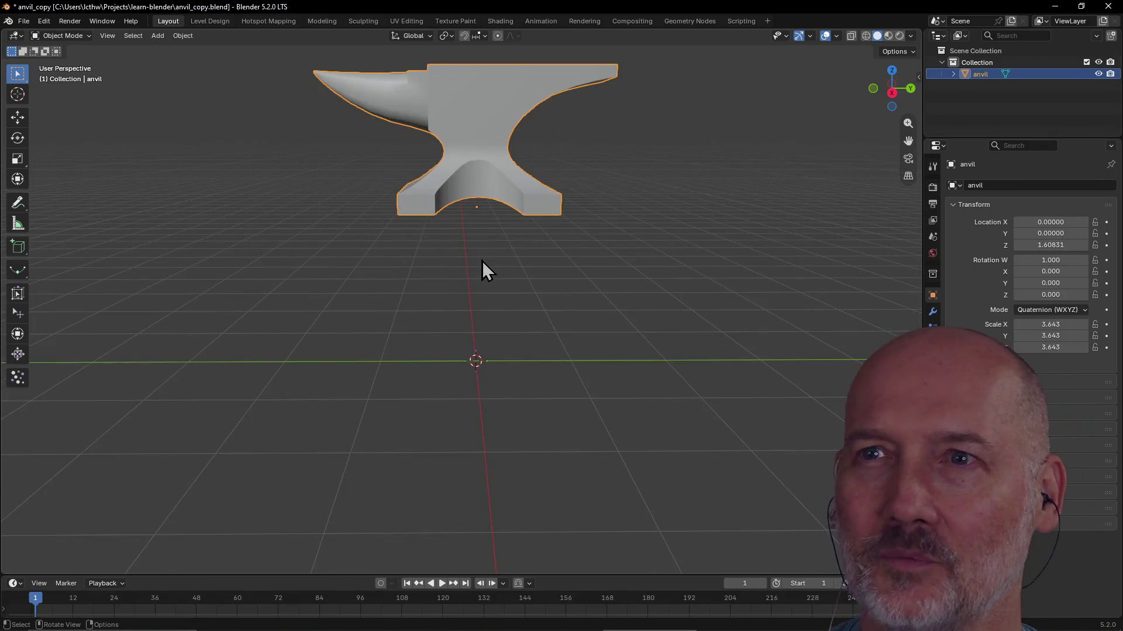
{"action": "mouse_move", "coordinate": [482, 260]}
{"action": "middle_mouse_down"}
{"action": "mouse_move", "coordinate": [559, 303]}
{"action": "mouse_move", "coordinate": [470, 253]}
{"action": "middle_mouse_up"}
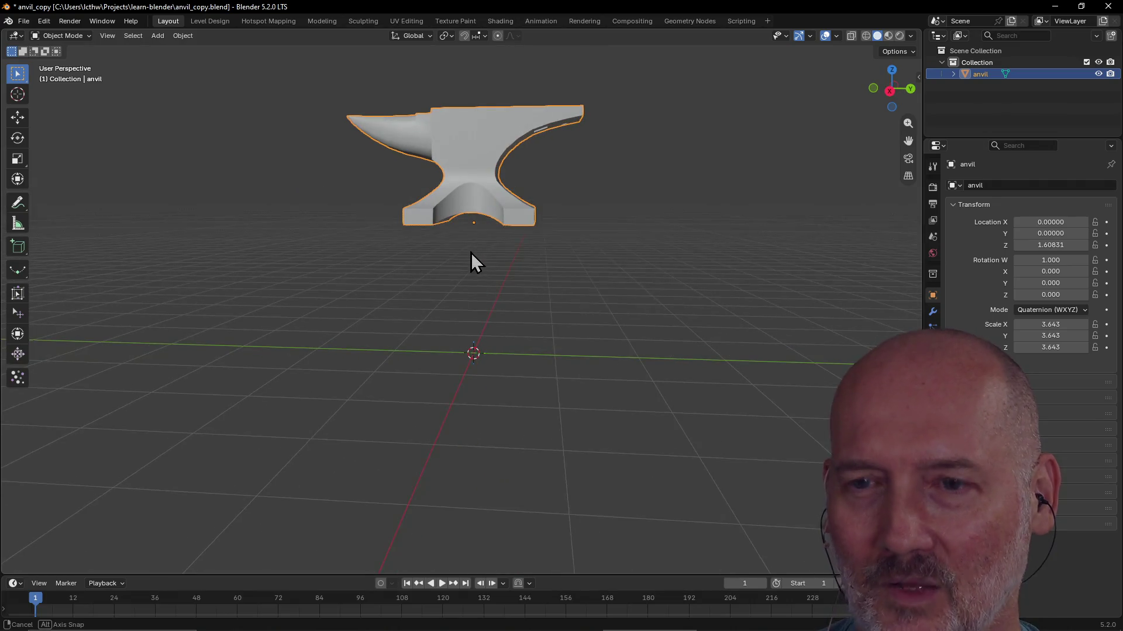
{"action": "key", "text": "alt+g"}
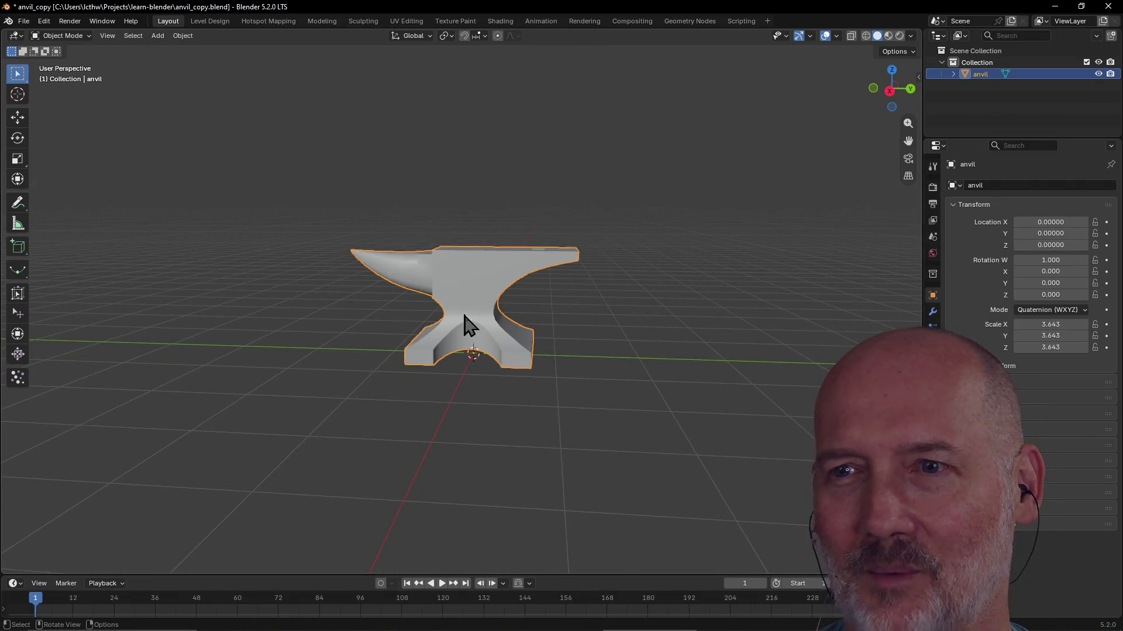
{"action": "left_click", "coordinate": [584, 296]}
{"action": "mouse_move", "coordinate": [620, 314]}
{"action": "middle_mouse_down"}
{"action": "mouse_move", "coordinate": [481, 308]}
{"action": "mouse_move", "coordinate": [517, 271]}
{"action": "mouse_move", "coordinate": [609, 301]}
{"action": "mouse_move", "coordinate": [459, 289]}
{"action": "mouse_move", "coordinate": [389, 313]}
{"action": "mouse_move", "coordinate": [566, 328]}
{"action": "mouse_move", "coordinate": [467, 412]}
{"action": "middle_mouse_up"}
{"action": "left_click", "coordinate": [481, 304]}
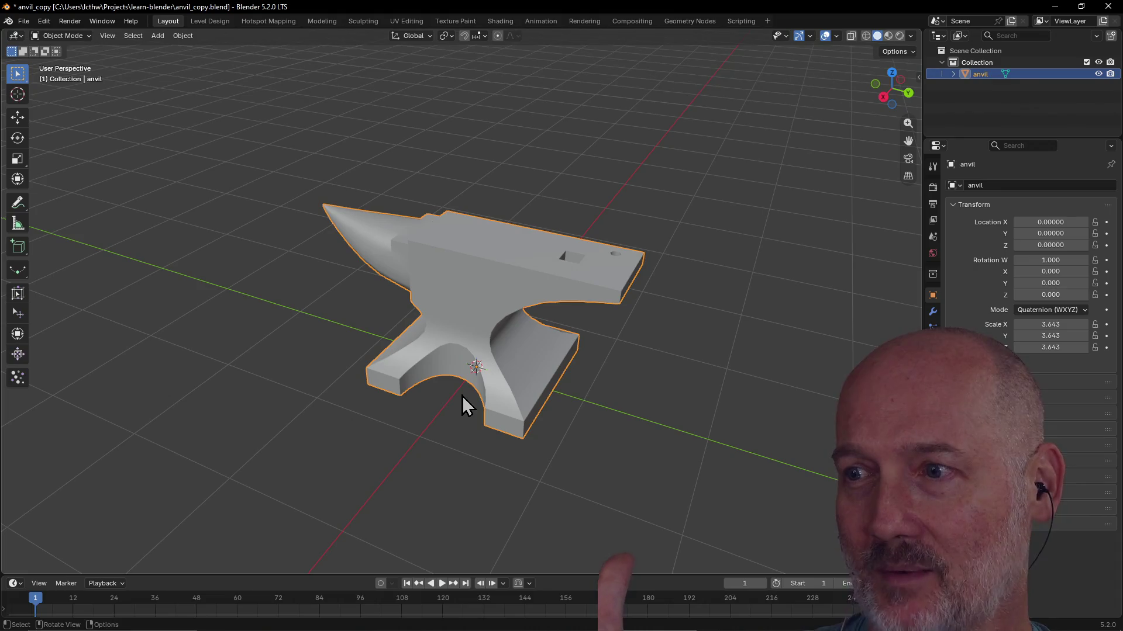
Orbit around the anvil from above and swing to an angled view of its side
{"action": "middle_click_drag", "start_coordinate": [605, 412], "coordinate": [649, 391]}
{"action": "left_click", "coordinate": [590, 412]}
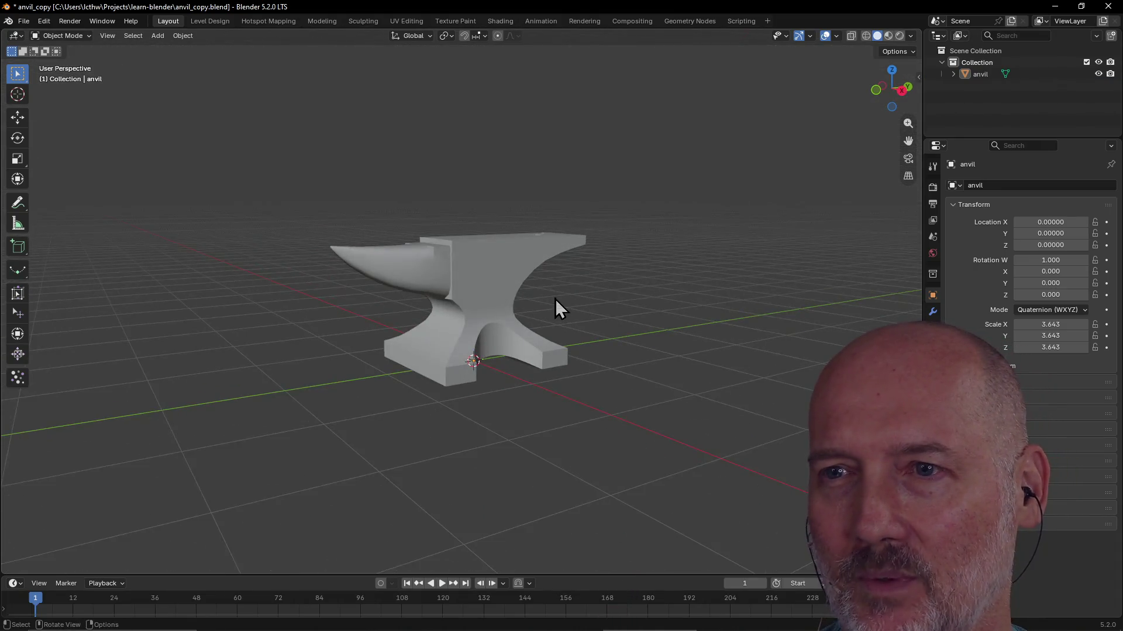
{"action": "left_click", "coordinate": [506, 296]}
{"action": "middle_click_drag", "start_coordinate": [507, 295], "coordinate": [395, 326]}
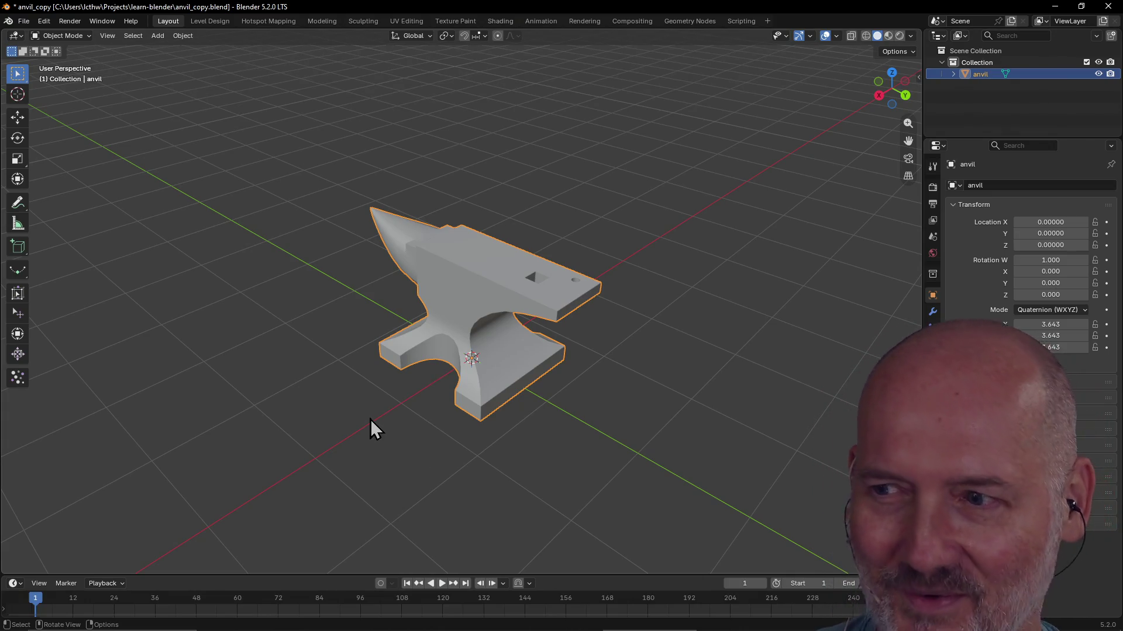
{"action": "mouse_move", "coordinate": [379, 446]}
{"action": "middle_mouse_down"}
{"action": "mouse_move", "coordinate": [474, 408]}
{"action": "mouse_move", "coordinate": [420, 421]}
{"action": "middle_mouse_up"}
{"action": "mouse_move", "coordinate": [618, 420]}
{"action": "middle_mouse_down"}
{"action": "mouse_move", "coordinate": [543, 416]}
{"action": "mouse_move", "coordinate": [645, 424]}
{"action": "middle_mouse_up"}
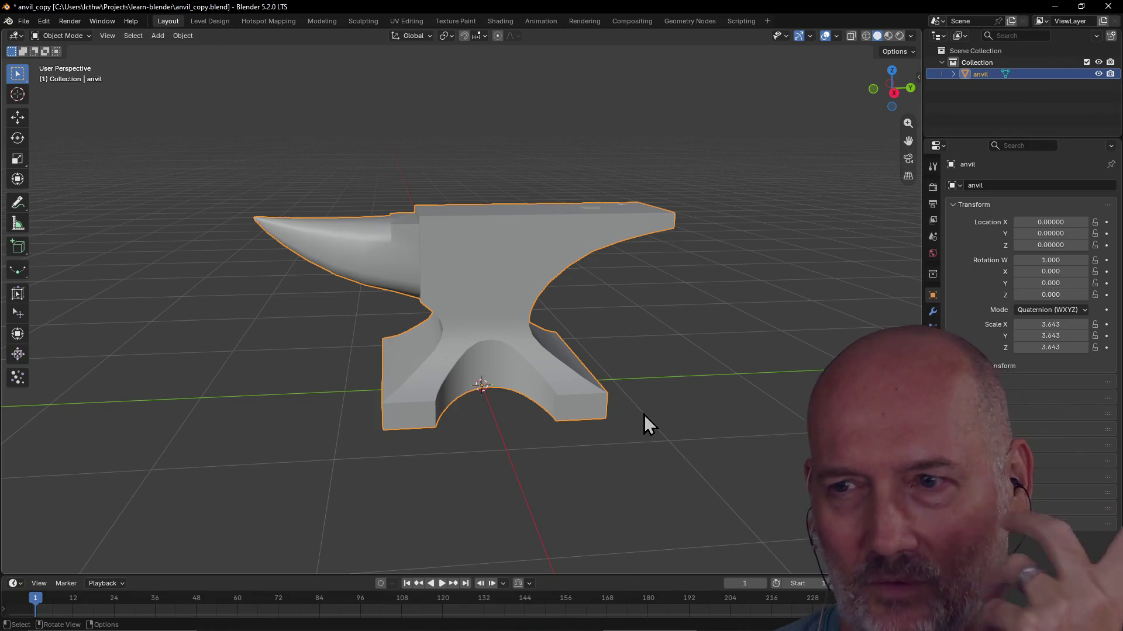
Orbit the viewport to see the anvil end-on and then from nearly straight above
{"action": "left_click", "coordinate": [542, 487]}
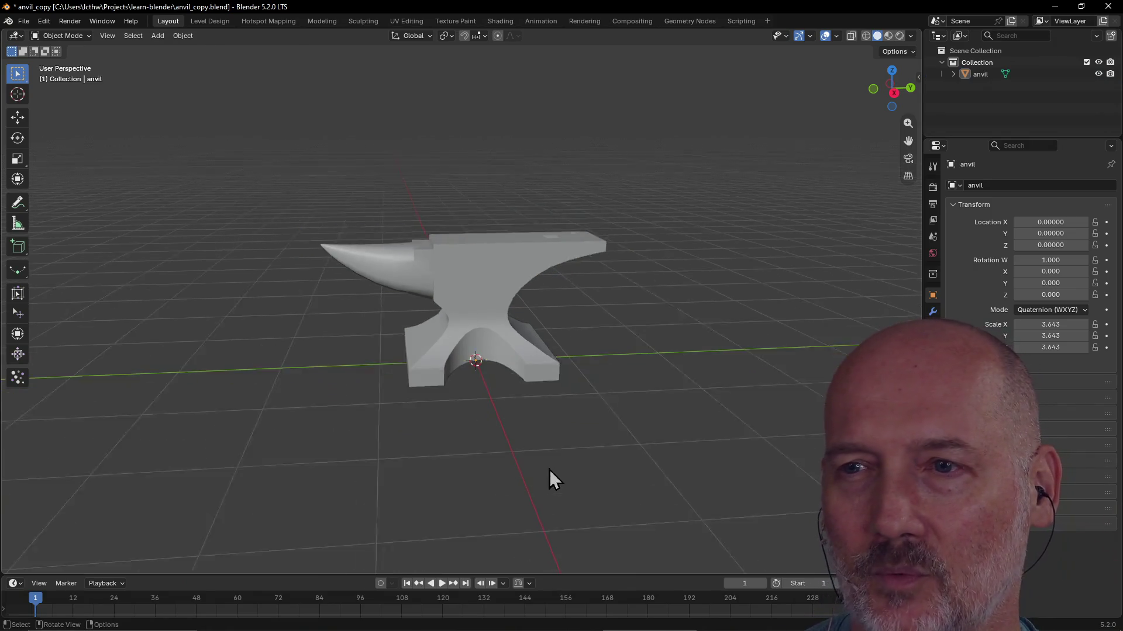
{"action": "mouse_move", "coordinate": [542, 487]}
{"action": "middle_mouse_down"}
{"action": "mouse_move", "coordinate": [521, 399]}
{"action": "mouse_move", "coordinate": [431, 390]}
{"action": "mouse_move", "coordinate": [445, 321]}
{"action": "mouse_move", "coordinate": [539, 372]}
{"action": "mouse_move", "coordinate": [489, 361]}
{"action": "middle_mouse_up"}
{"action": "left_click", "coordinate": [447, 315]}
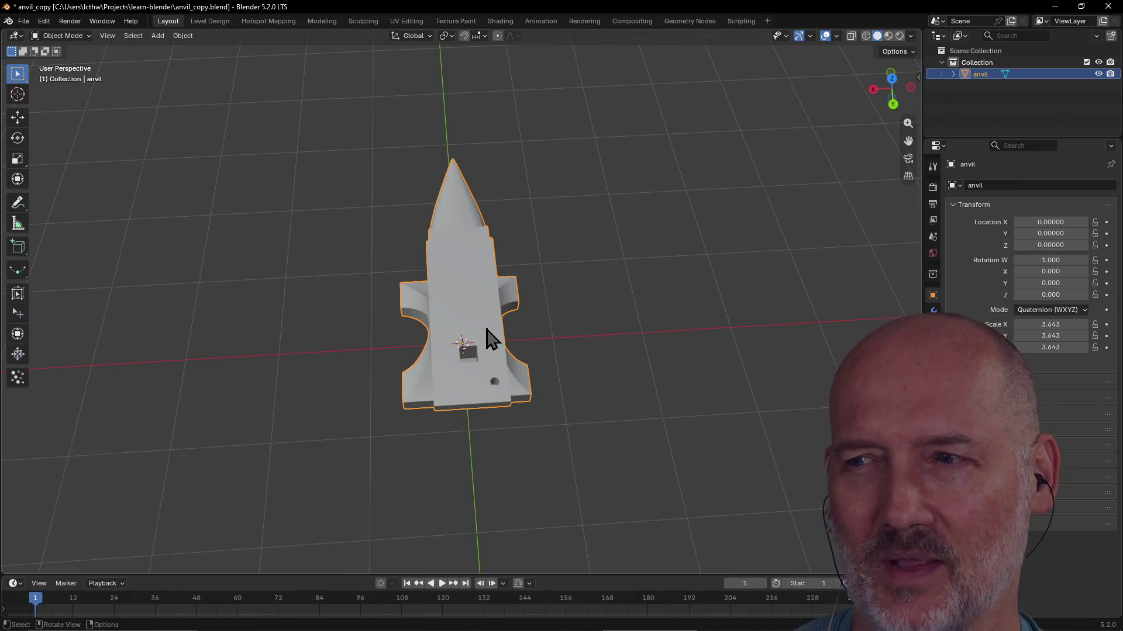
{"action": "left_click", "coordinate": [591, 335]}
{"action": "middle_click_drag", "start_coordinate": [590, 331], "coordinate": [582, 345]}
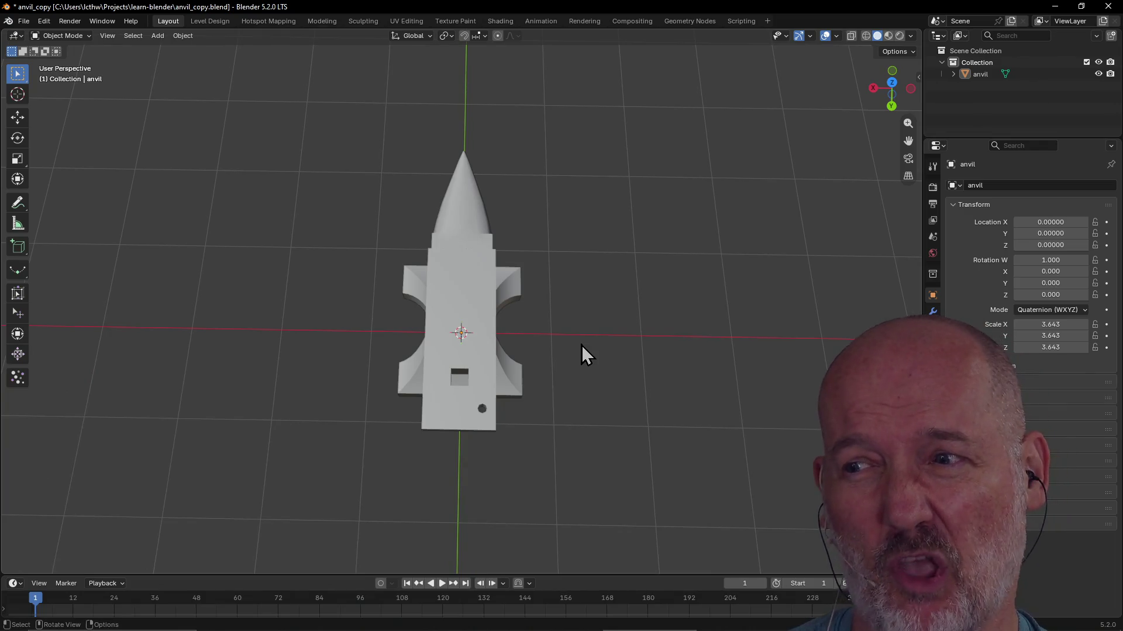
{"action": "left_click", "coordinate": [465, 319]}
Tilt the view down to the anvil's side and back up to a higher angled perspective
{"action": "mouse_move", "coordinate": [466, 319]}
{"action": "middle_mouse_down"}
{"action": "mouse_move", "coordinate": [524, 270]}
{"action": "mouse_move", "coordinate": [592, 329]}
{"action": "middle_mouse_up"}
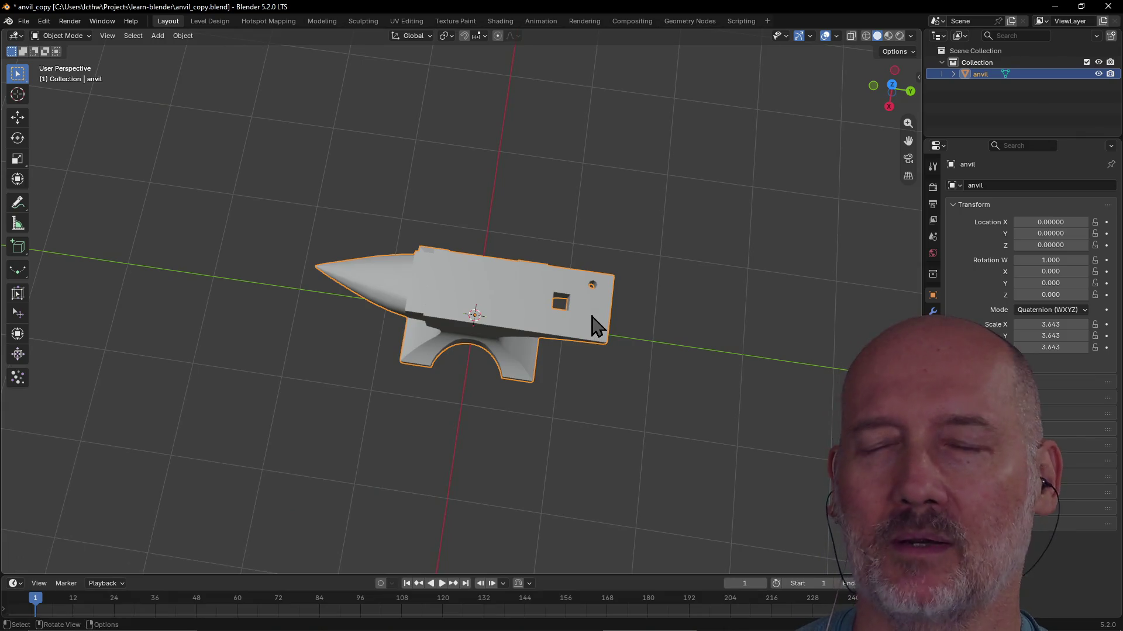
{"action": "left_click", "coordinate": [641, 409]}
{"action": "mouse_move", "coordinate": [642, 410]}
{"action": "middle_mouse_down"}
{"action": "mouse_move", "coordinate": [658, 343]}
{"action": "mouse_move", "coordinate": [629, 287]}
{"action": "middle_mouse_up"}
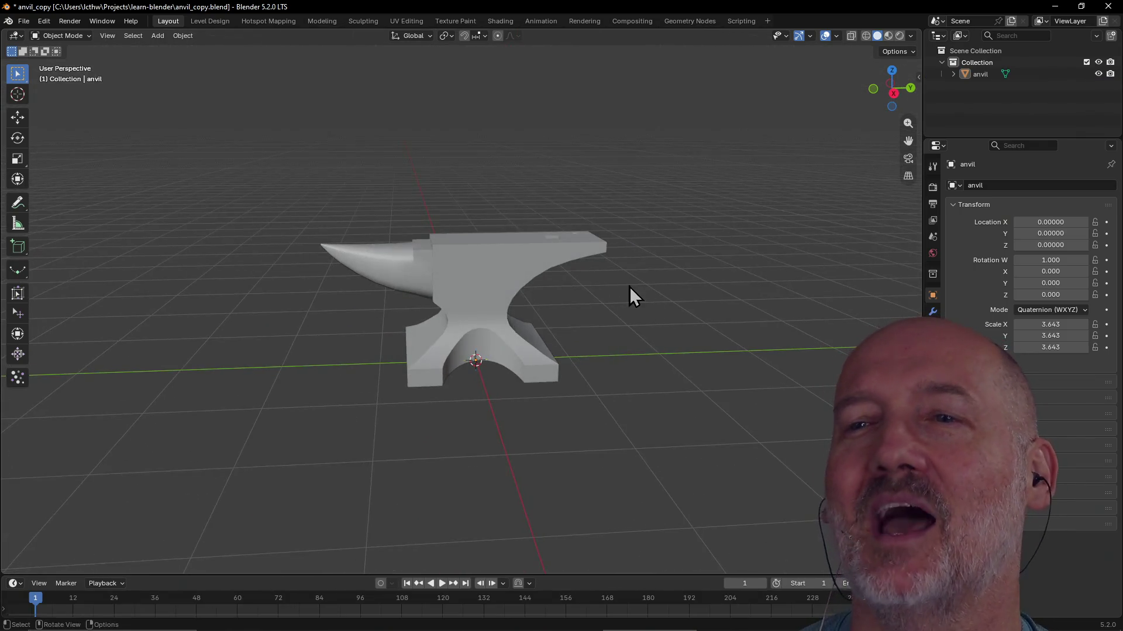
{"action": "left_click", "coordinate": [503, 283]}
{"action": "mouse_move", "coordinate": [503, 283]}
{"action": "middle_mouse_down"}
{"action": "mouse_move", "coordinate": [346, 244]}
{"action": "mouse_move", "coordinate": [535, 401]}
{"action": "mouse_move", "coordinate": [442, 333]}
{"action": "mouse_move", "coordinate": [456, 326]}
{"action": "middle_mouse_up"}
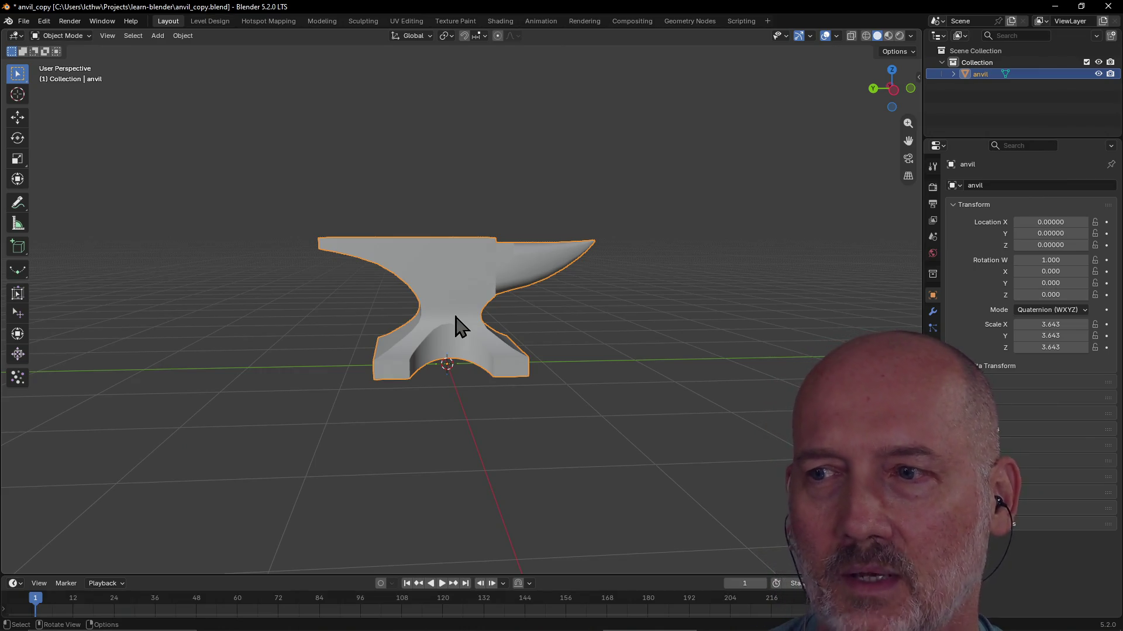
{"action": "scroll", "coordinate": [465, 301], "scroll_direction": "down", "scroll_amount": 4}
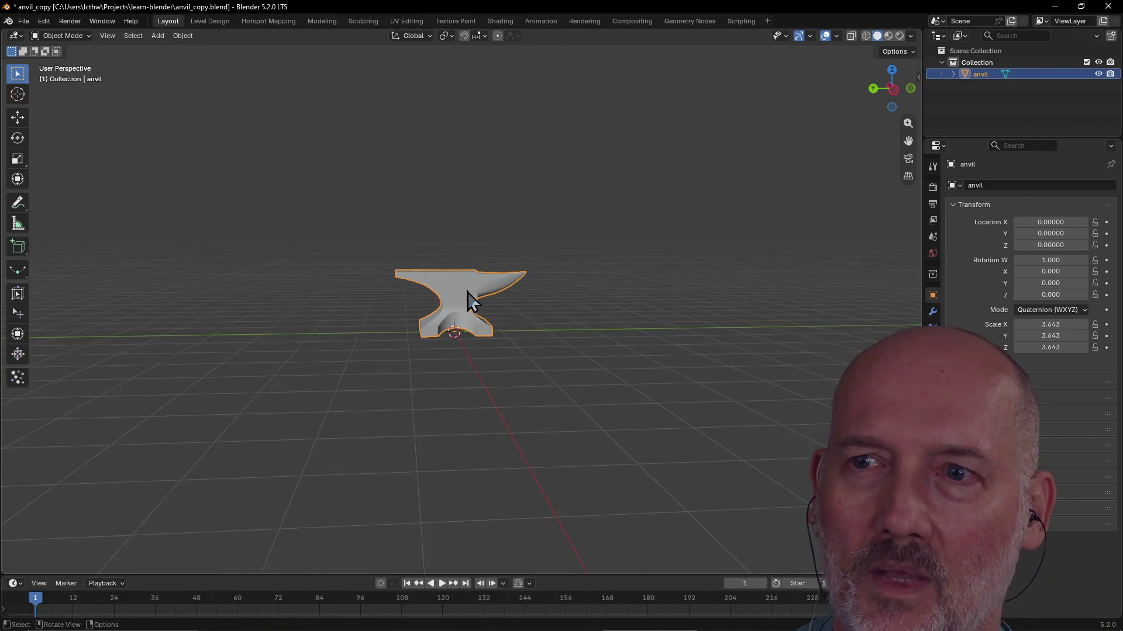
Orbit to a raised three-quarter view looking down on the anvil at the grid origin
{"action": "mouse_move", "coordinate": [458, 325]}
{"action": "middle_mouse_down"}
{"action": "mouse_move", "coordinate": [443, 387]}
{"action": "mouse_move", "coordinate": [477, 312]}
{"action": "middle_mouse_up"}
{"action": "scroll", "coordinate": [476, 312], "scroll_direction": "up", "scroll_amount": 4}
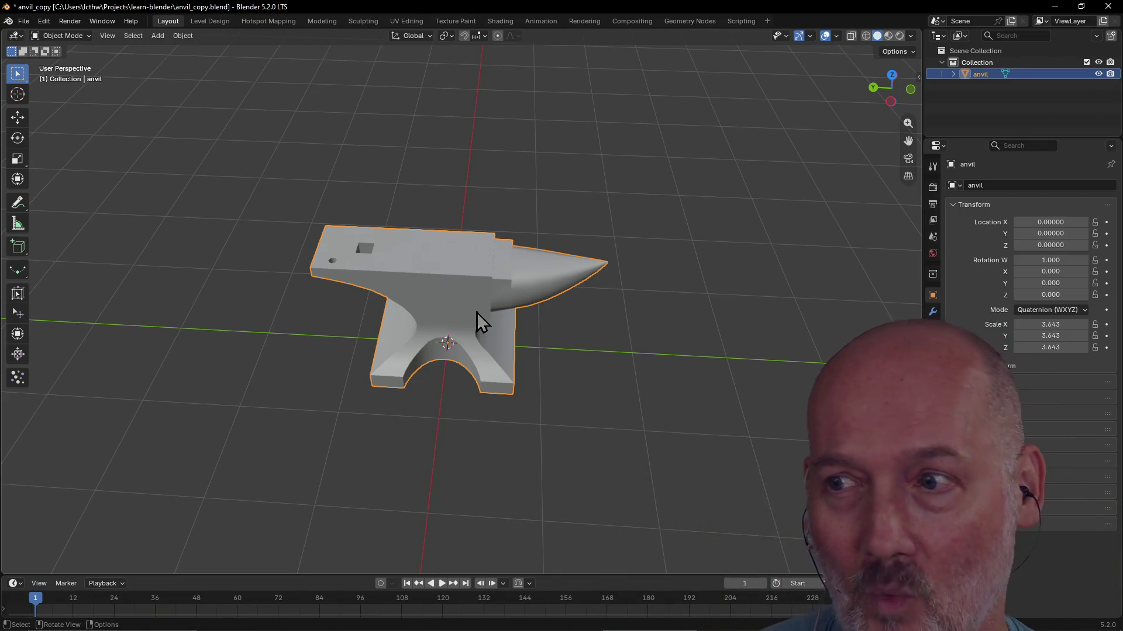
{"action": "scroll", "coordinate": [481, 293], "scroll_direction": "up", "scroll_amount": 1}
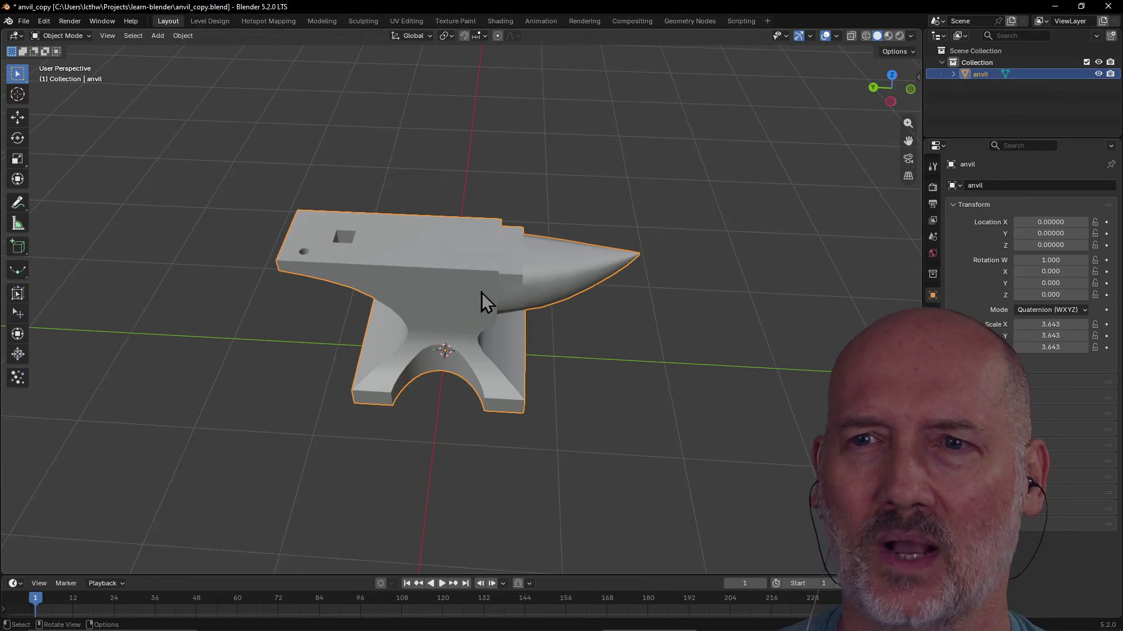
Orbit from a lower angle around to side-on and front-on views of the anvil
{"action": "middle_click_drag", "start_coordinate": [482, 290], "coordinate": [497, 259]}
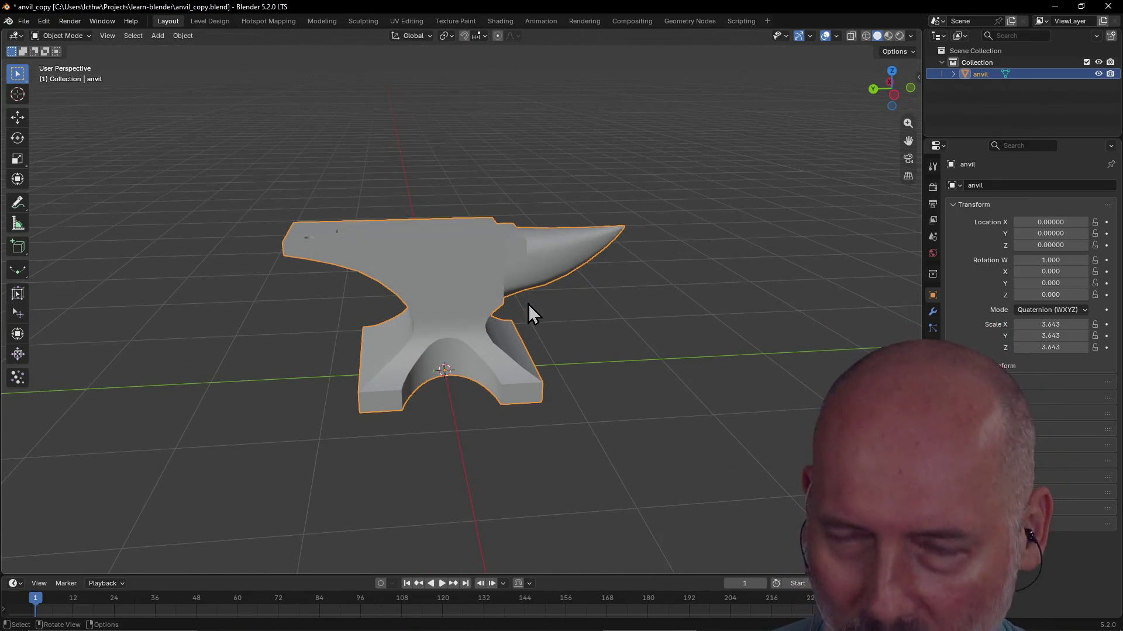
{"action": "left_click", "coordinate": [478, 443]}
{"action": "middle_click_drag", "start_coordinate": [493, 429], "coordinate": [583, 406]}
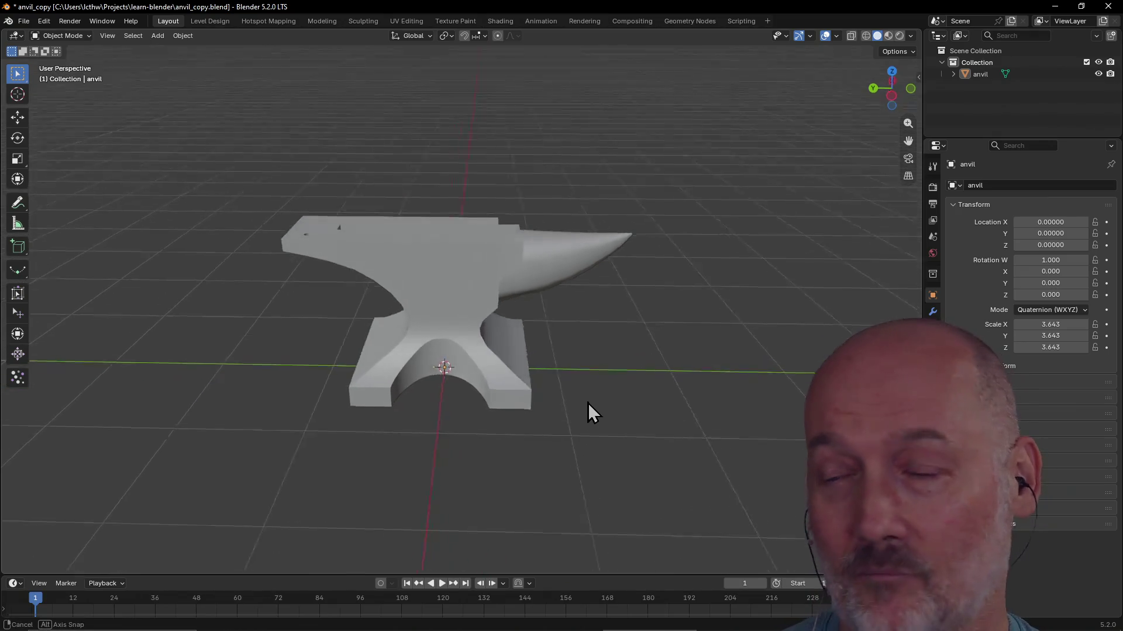
{"action": "scroll", "coordinate": [583, 406], "scroll_direction": "up", "scroll_amount": 2}
{"action": "left_click", "coordinate": [456, 358]}
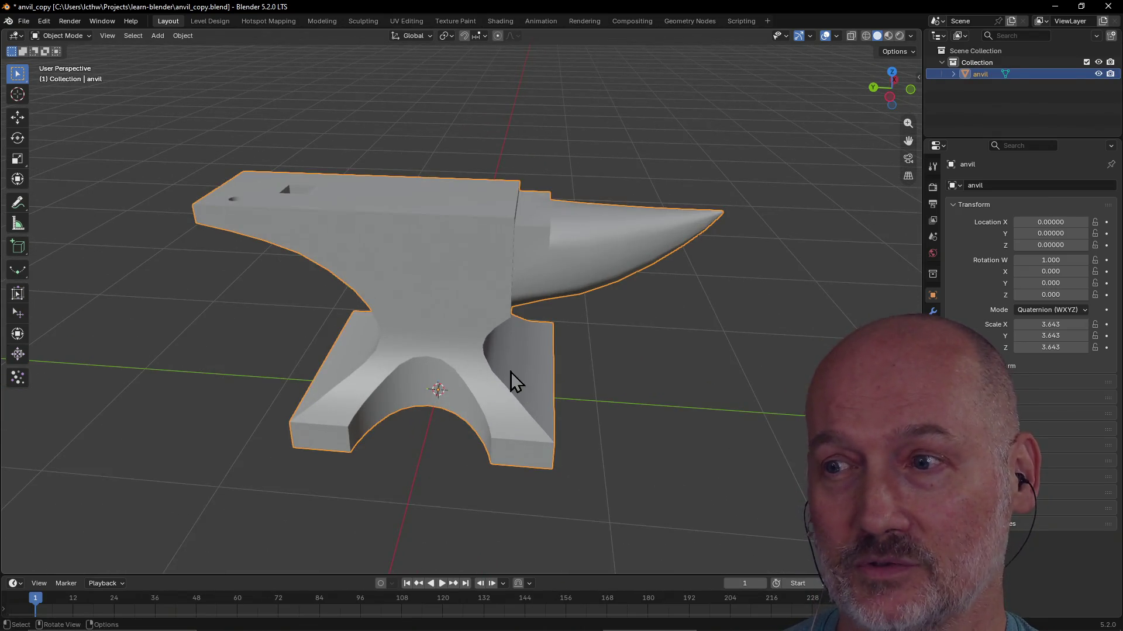
{"action": "scroll", "coordinate": [510, 373], "scroll_direction": "down", "scroll_amount": 3}
{"action": "middle_click_drag", "start_coordinate": [606, 363], "coordinate": [463, 367]}
{"action": "left_click", "coordinate": [586, 408]}
Orbit higher over the anvil and settle on a lower side-on angle from its opposite flank
{"action": "middle_click_drag", "start_coordinate": [562, 408], "coordinate": [517, 362]}
{"action": "scroll", "coordinate": [524, 379], "scroll_direction": "up", "scroll_amount": 2}
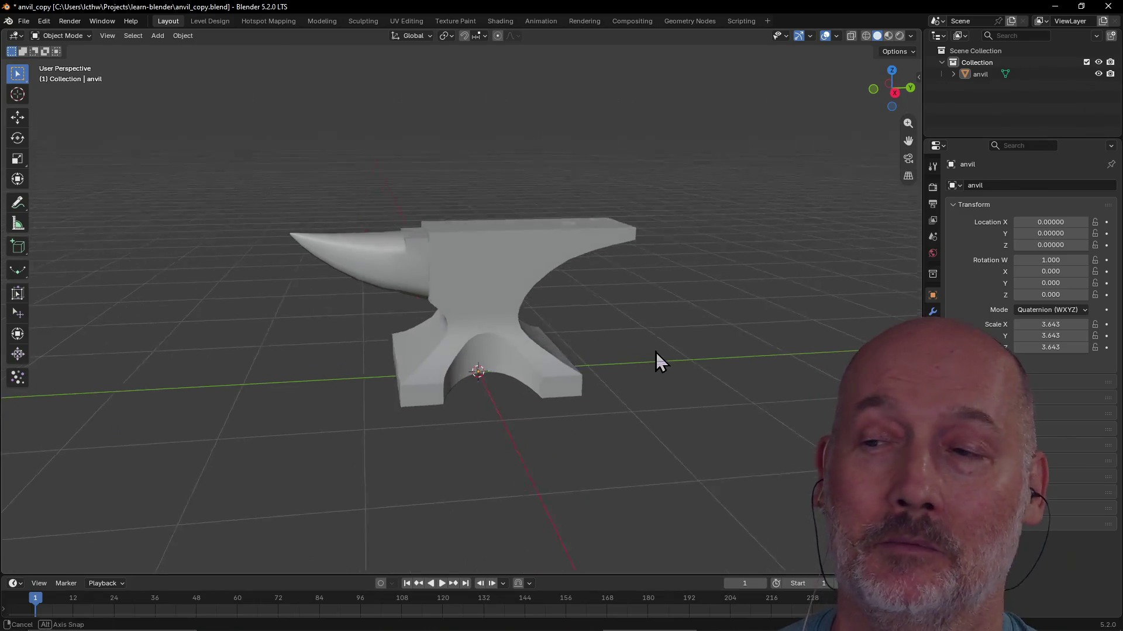
{"action": "middle_click_drag", "start_coordinate": [655, 352], "coordinate": [632, 373]}
{"action": "scroll", "coordinate": [543, 364], "scroll_direction": "up", "scroll_amount": 3}
{"action": "left_click", "coordinate": [543, 356]}
{"action": "mouse_move", "coordinate": [500, 327]}
{"action": "middle_mouse_down"}
{"action": "mouse_move", "coordinate": [594, 275]}
{"action": "mouse_move", "coordinate": [629, 312]}
{"action": "mouse_move", "coordinate": [601, 343]}
{"action": "mouse_move", "coordinate": [499, 346]}
{"action": "middle_mouse_up"}
{"action": "scroll", "coordinate": [594, 269], "scroll_direction": "down", "scroll_amount": 2}
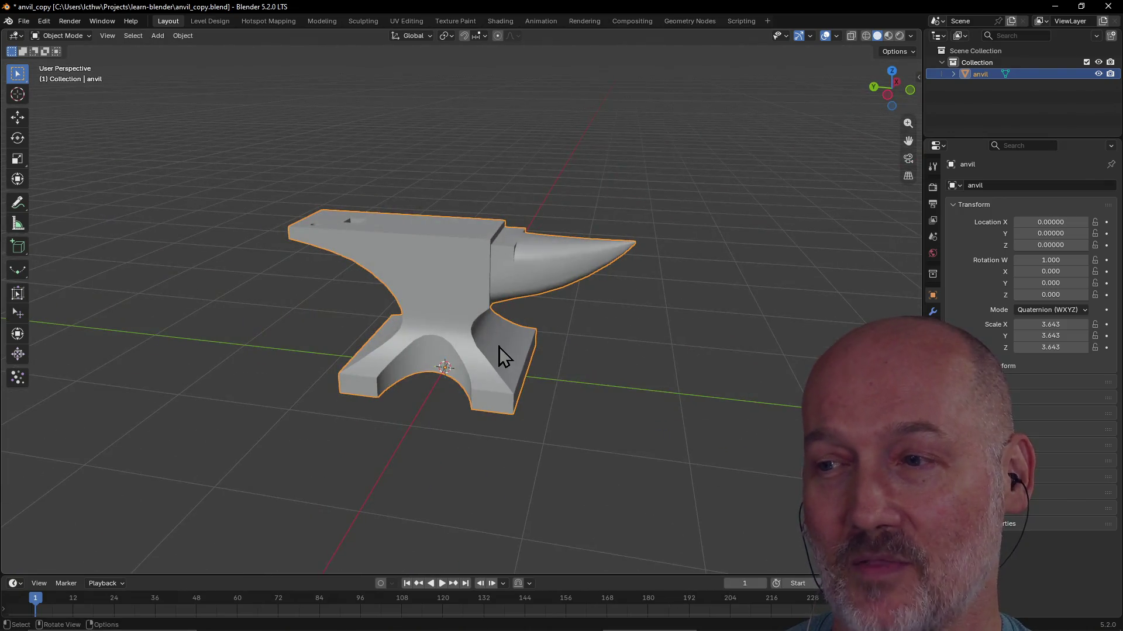
{"action": "left_click", "coordinate": [398, 427]}
{"action": "middle_click_drag", "start_coordinate": [398, 426], "coordinate": [449, 430]}
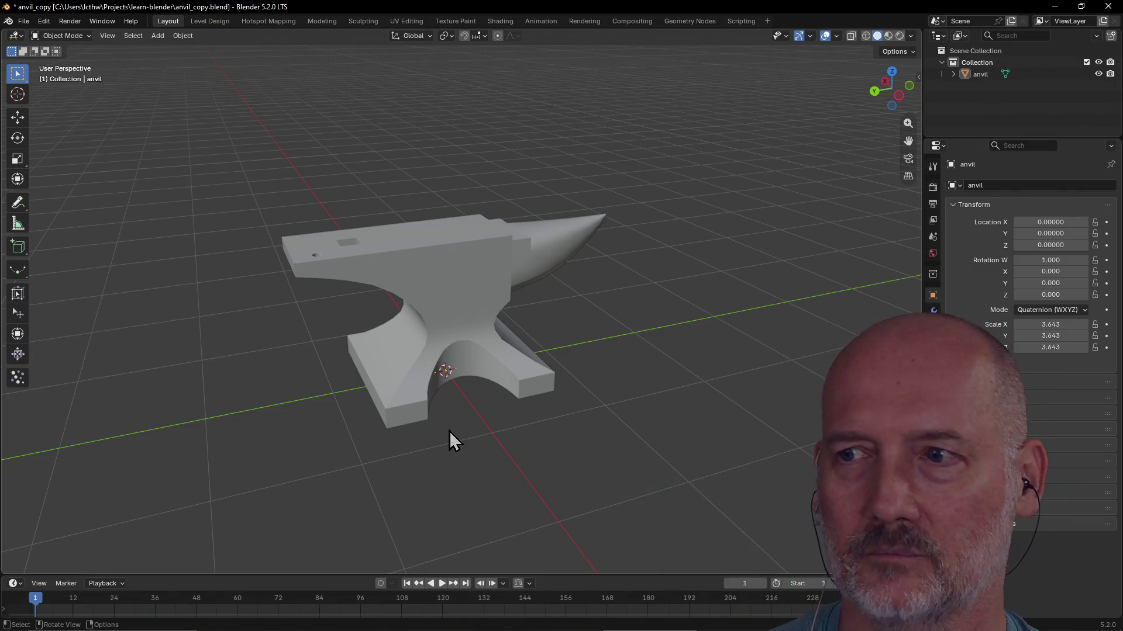
Orbit between a high oblique view and low, close side-on views of the anvil
{"action": "left_click", "coordinate": [491, 342]}
{"action": "mouse_move", "coordinate": [489, 304]}
{"action": "middle_mouse_down"}
{"action": "mouse_move", "coordinate": [371, 295]}
{"action": "mouse_move", "coordinate": [528, 300]}
{"action": "mouse_move", "coordinate": [455, 253]}
{"action": "mouse_move", "coordinate": [438, 330]}
{"action": "mouse_move", "coordinate": [579, 468]}
{"action": "mouse_move", "coordinate": [632, 403]}
{"action": "mouse_move", "coordinate": [601, 429]}
{"action": "mouse_move", "coordinate": [554, 273]}
{"action": "middle_mouse_up"}
{"action": "left_click", "coordinate": [580, 468]}
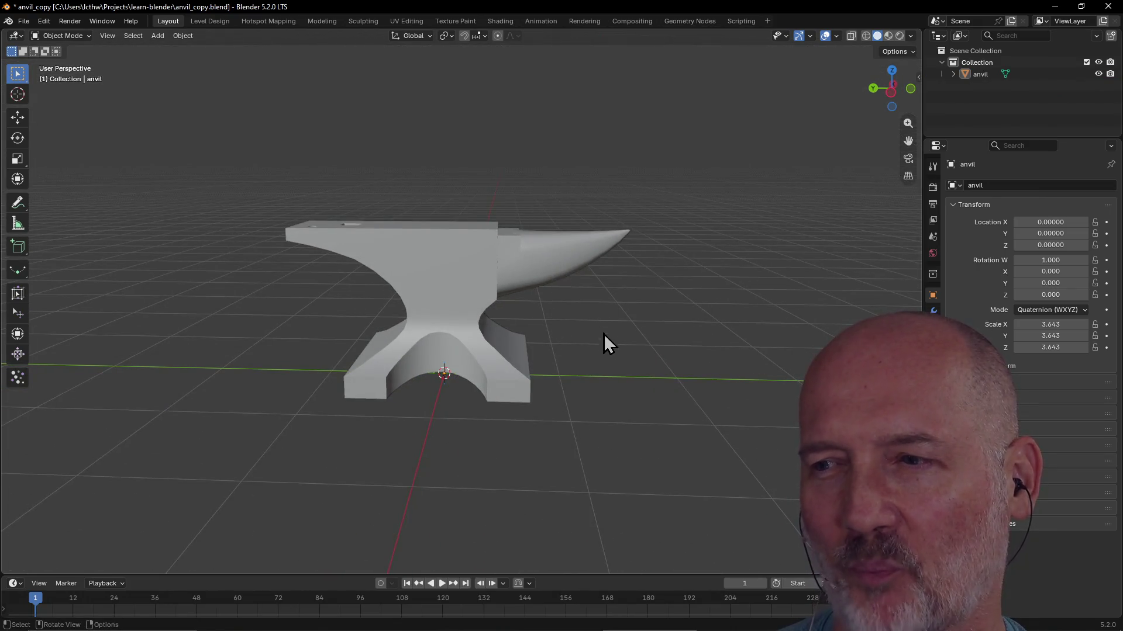
{"action": "scroll", "coordinate": [606, 342], "scroll_direction": "down", "scroll_amount": 2}
{"action": "middle_click_drag", "start_coordinate": [607, 343], "coordinate": [522, 390]}
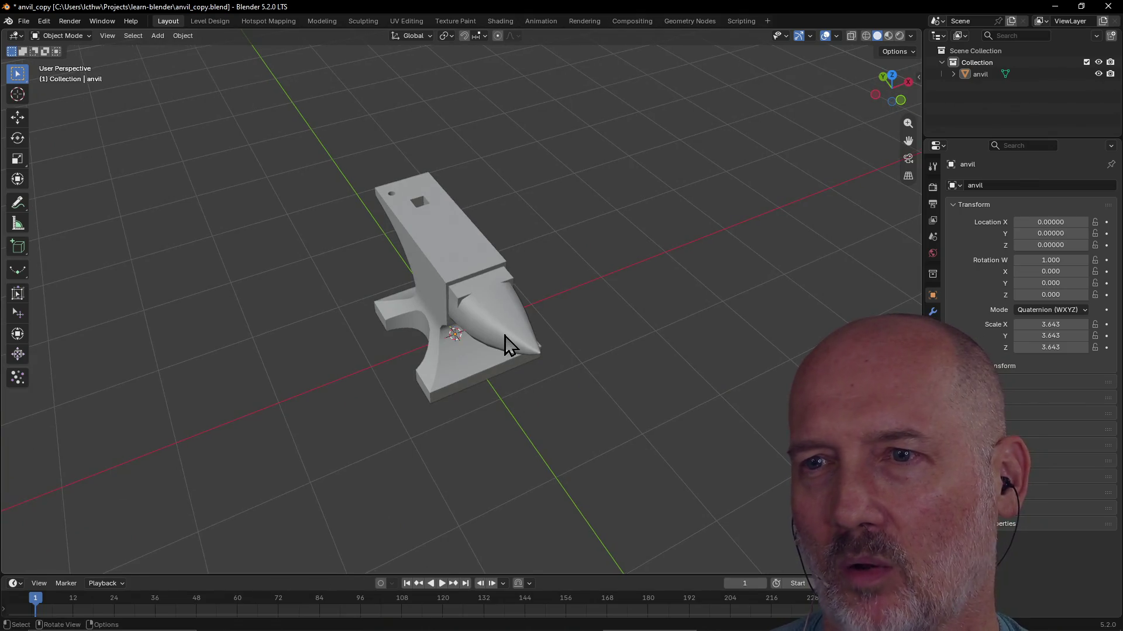
{"action": "left_click", "coordinate": [449, 324]}
{"action": "mouse_move", "coordinate": [450, 325]}
{"action": "middle_mouse_down"}
{"action": "mouse_move", "coordinate": [451, 273]}
{"action": "mouse_move", "coordinate": [458, 346]}
{"action": "mouse_move", "coordinate": [491, 396]}
{"action": "middle_mouse_up"}
{"action": "left_click", "coordinate": [651, 431]}
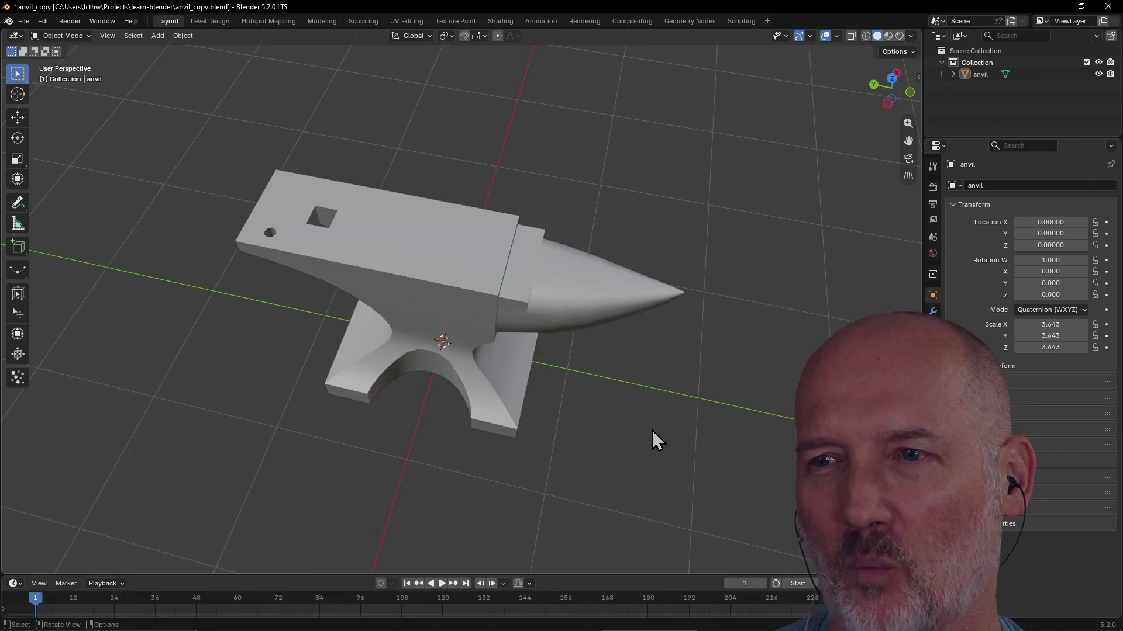
{"action": "middle_click_drag", "start_coordinate": [652, 431], "coordinate": [600, 379]}
{"action": "scroll", "coordinate": [618, 394], "scroll_direction": "down", "scroll_amount": 2}
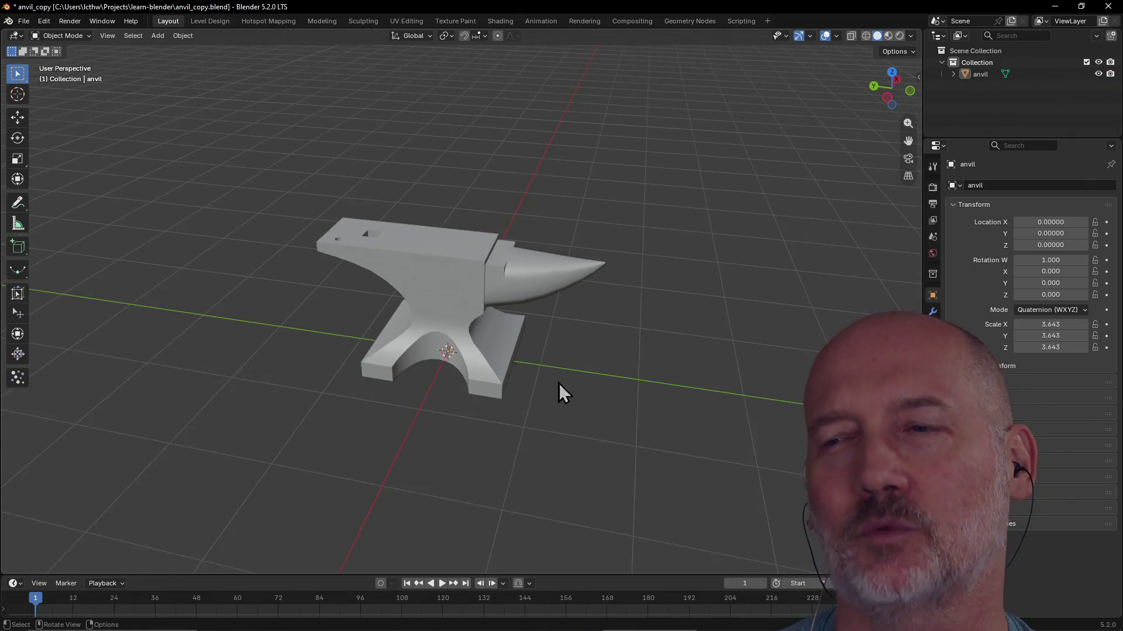
Orbit up and over to a top-down view of the anvil's face and horn
{"action": "left_click", "coordinate": [431, 276]}
{"action": "left_click", "coordinate": [579, 368]}
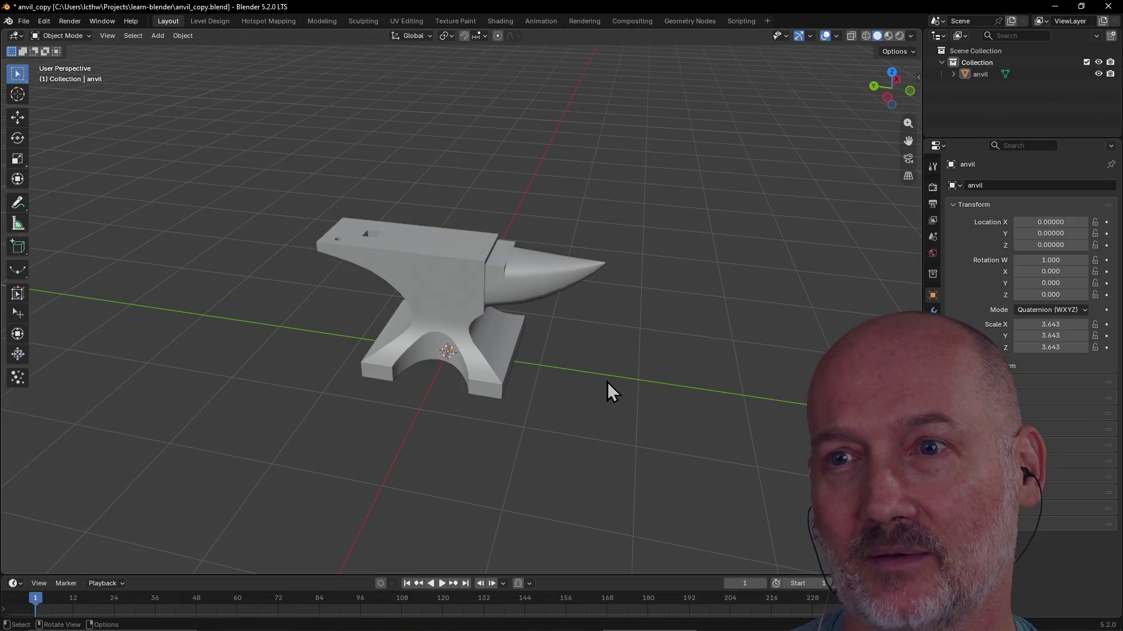
{"action": "middle_click_drag", "start_coordinate": [607, 382], "coordinate": [605, 442]}
{"action": "scroll", "coordinate": [615, 413], "scroll_direction": "up", "scroll_amount": 2}
{"action": "middle_click_drag", "start_coordinate": [622, 380], "coordinate": [750, 348]}
{"action": "scroll", "coordinate": [659, 311], "scroll_direction": "down", "scroll_amount": 2}
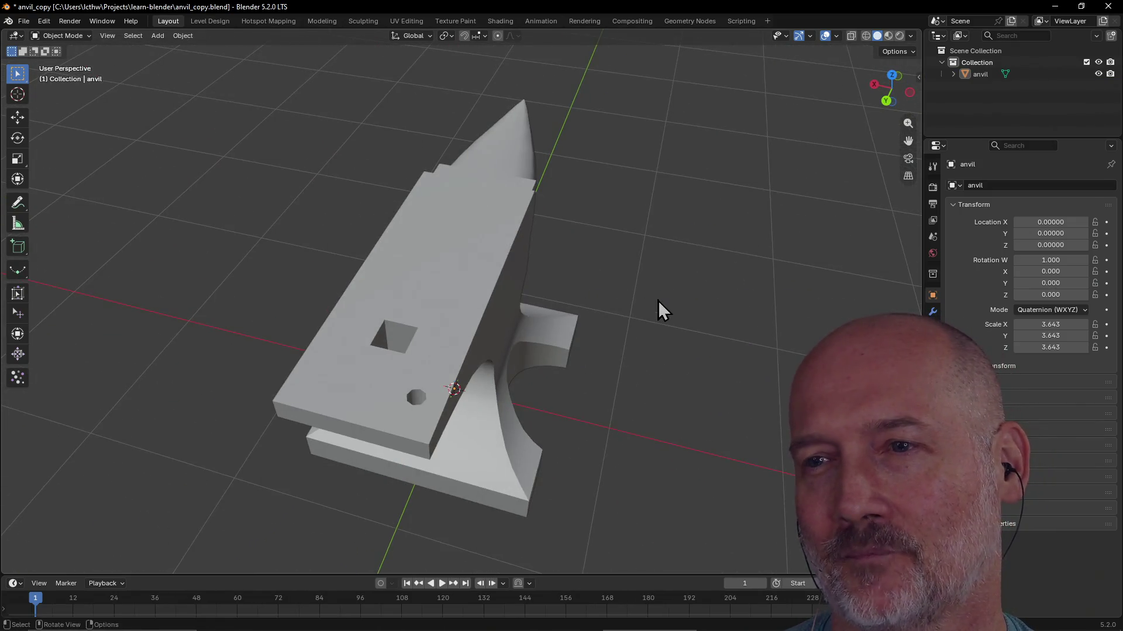
{"action": "scroll", "coordinate": [627, 260], "scroll_direction": "down", "scroll_amount": 2}
{"action": "mouse_move", "coordinate": [626, 260]}
{"action": "middle_mouse_down"}
{"action": "mouse_move", "coordinate": [439, 221]}
{"action": "mouse_move", "coordinate": [546, 297]}
{"action": "middle_mouse_up"}
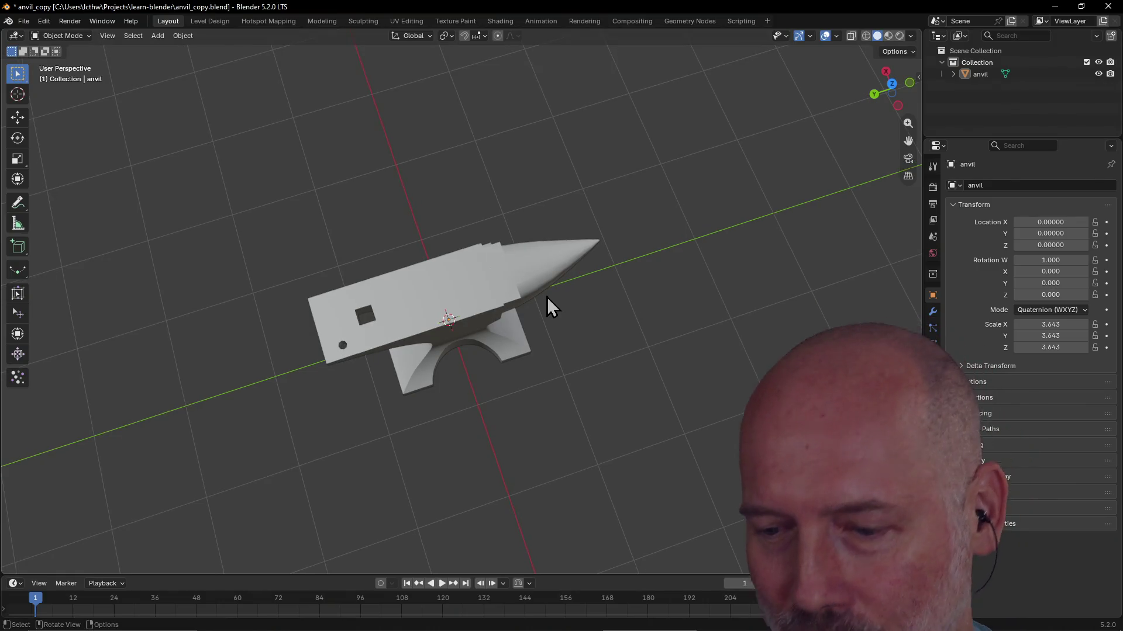
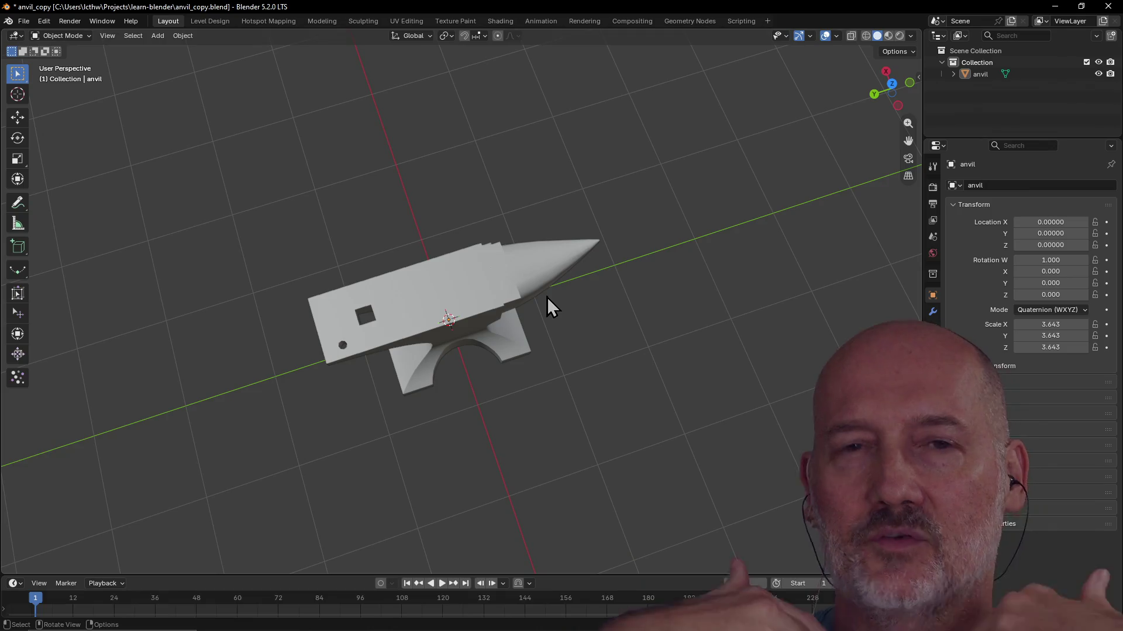
Orbit around the anvil inspecting it from rear, lower and side angles
{"action": "mouse_move", "coordinate": [555, 288]}
{"action": "middle_mouse_down", "text": "ctrl"}
{"action": "mouse_move", "coordinate": [538, 345]}
{"action": "mouse_move", "coordinate": [593, 275]}
{"action": "mouse_move", "coordinate": [590, 355]}
{"action": "mouse_move", "coordinate": [489, 332]}
{"action": "middle_mouse_up", "text": "ctrl"}
{"action": "left_click", "coordinate": [435, 307]}
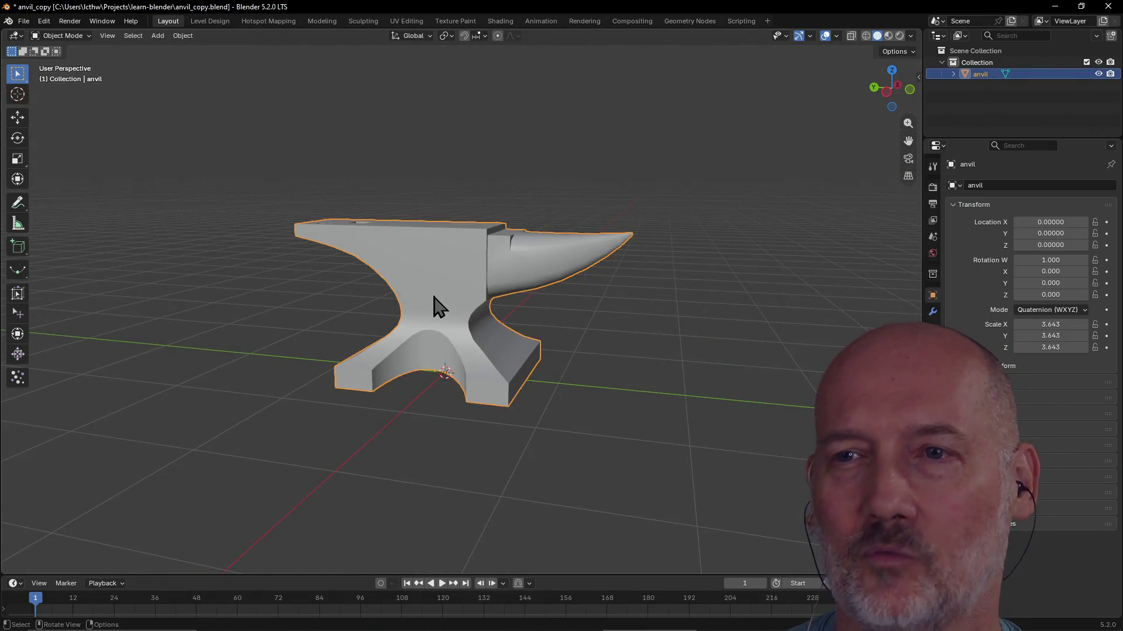
{"action": "left_click", "coordinate": [517, 468]}
{"action": "middle_click_drag", "start_coordinate": [517, 468], "coordinate": [569, 348]}
{"action": "scroll", "coordinate": [495, 452], "scroll_direction": "up", "scroll_amount": 2}
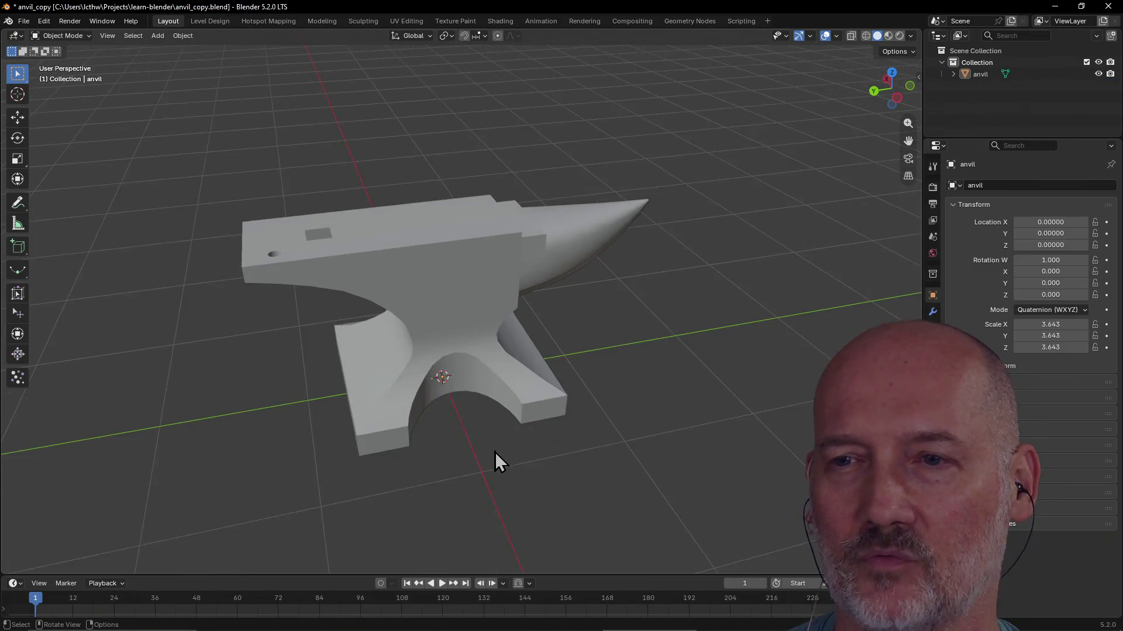
{"action": "middle_click_drag", "start_coordinate": [569, 348], "coordinate": [452, 311]}
{"action": "left_click", "coordinate": [452, 311]}
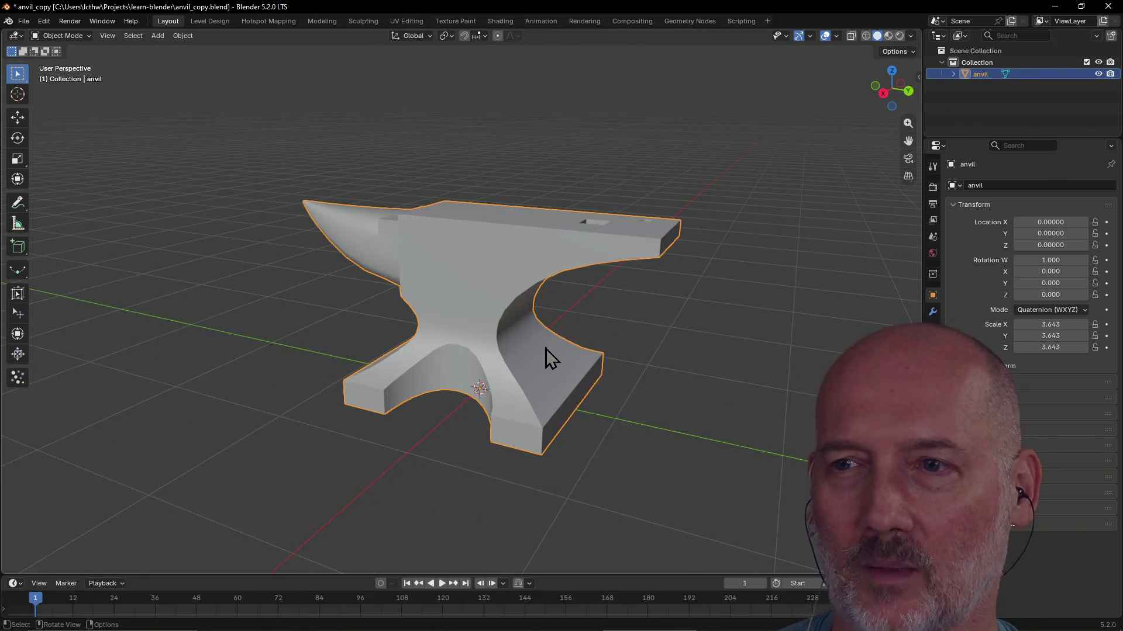
{"action": "mouse_move", "coordinate": [603, 329]}
{"action": "middle_mouse_down"}
{"action": "mouse_move", "coordinate": [611, 410]}
{"action": "mouse_move", "coordinate": [708, 421]}
{"action": "mouse_move", "coordinate": [593, 386]}
{"action": "middle_mouse_up"}
{"action": "scroll", "coordinate": [611, 410], "scroll_direction": "down", "scroll_amount": 2}
{"action": "scroll", "coordinate": [593, 386], "scroll_direction": "up", "scroll_amount": 3}
{"action": "scroll", "coordinate": [608, 377], "scroll_direction": "up", "scroll_amount": 2}
{"action": "mouse_move", "coordinate": [702, 372]}
{"action": "middle_mouse_down"}
{"action": "mouse_move", "coordinate": [632, 354]}
{"action": "mouse_move", "coordinate": [494, 358]}
{"action": "middle_mouse_up"}
{"action": "left_click", "coordinate": [692, 338]}
{"action": "scroll", "coordinate": [692, 339], "scroll_direction": "down", "scroll_amount": 2}
{"action": "scroll", "coordinate": [691, 339], "scroll_direction": "down", "scroll_amount": 3}
{"action": "left_click", "coordinate": [494, 358]}
{"action": "left_click", "coordinate": [592, 337]}
{"action": "mouse_move", "coordinate": [592, 338]}
{"action": "middle_mouse_down"}
{"action": "mouse_move", "coordinate": [508, 335]}
{"action": "mouse_move", "coordinate": [583, 348]}
{"action": "mouse_move", "coordinate": [602, 319]}
{"action": "mouse_move", "coordinate": [547, 301]}
{"action": "mouse_move", "coordinate": [640, 346]}
{"action": "mouse_move", "coordinate": [484, 355]}
{"action": "middle_mouse_up"}
{"action": "scroll", "coordinate": [582, 349], "scroll_direction": "up", "scroll_amount": 2}
{"action": "left_click", "coordinate": [470, 303]}
{"action": "mouse_move", "coordinate": [426, 423]}
{"action": "middle_mouse_down"}
{"action": "mouse_move", "coordinate": [524, 380]}
{"action": "mouse_move", "coordinate": [374, 391]}
{"action": "mouse_move", "coordinate": [476, 377]}
{"action": "mouse_move", "coordinate": [515, 401]}
{"action": "mouse_move", "coordinate": [426, 407]}
{"action": "mouse_move", "coordinate": [535, 409]}
{"action": "mouse_move", "coordinate": [296, 431]}
{"action": "mouse_move", "coordinate": [394, 393]}
{"action": "mouse_move", "coordinate": [583, 355]}
{"action": "mouse_move", "coordinate": [494, 358]}
{"action": "middle_mouse_up"}
{"action": "left_click", "coordinate": [587, 389]}
{"action": "middle_click_drag", "start_coordinate": [587, 388], "coordinate": [682, 356]}
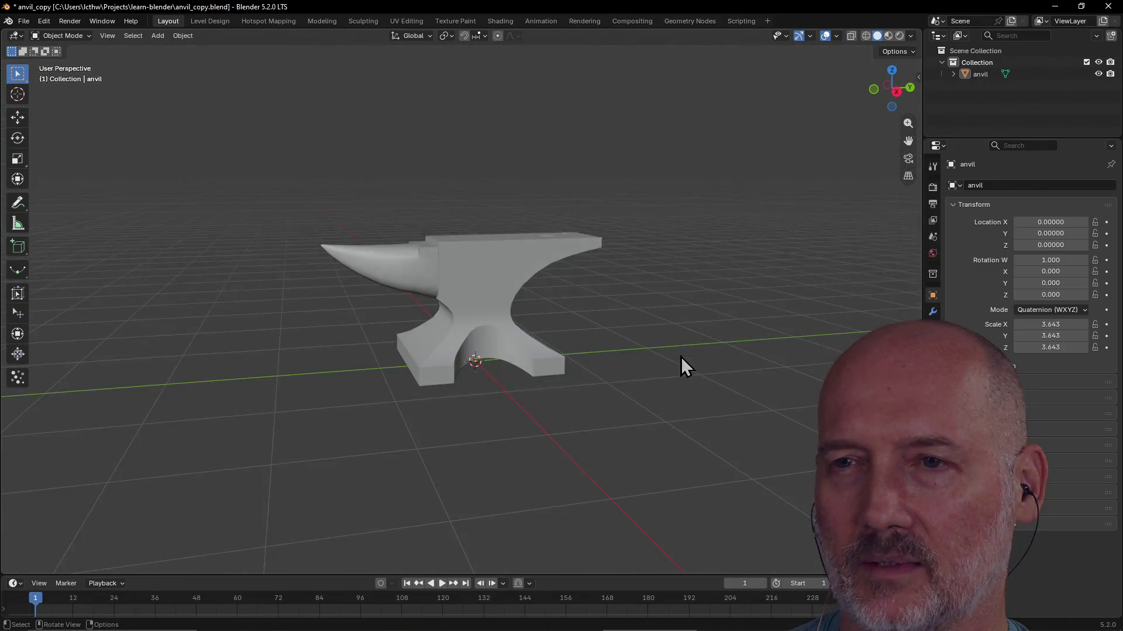
{"action": "scroll", "coordinate": [506, 381], "scroll_direction": "up", "scroll_amount": 5}
{"action": "scroll", "coordinate": [538, 283], "scroll_direction": "down", "scroll_amount": 4}
{"action": "left_click", "coordinate": [538, 283]}
{"action": "middle_click_drag", "start_coordinate": [538, 283], "coordinate": [439, 313]}
{"action": "scroll", "coordinate": [438, 303], "scroll_direction": "down", "scroll_amount": 4}
{"action": "left_click", "coordinate": [396, 387]}
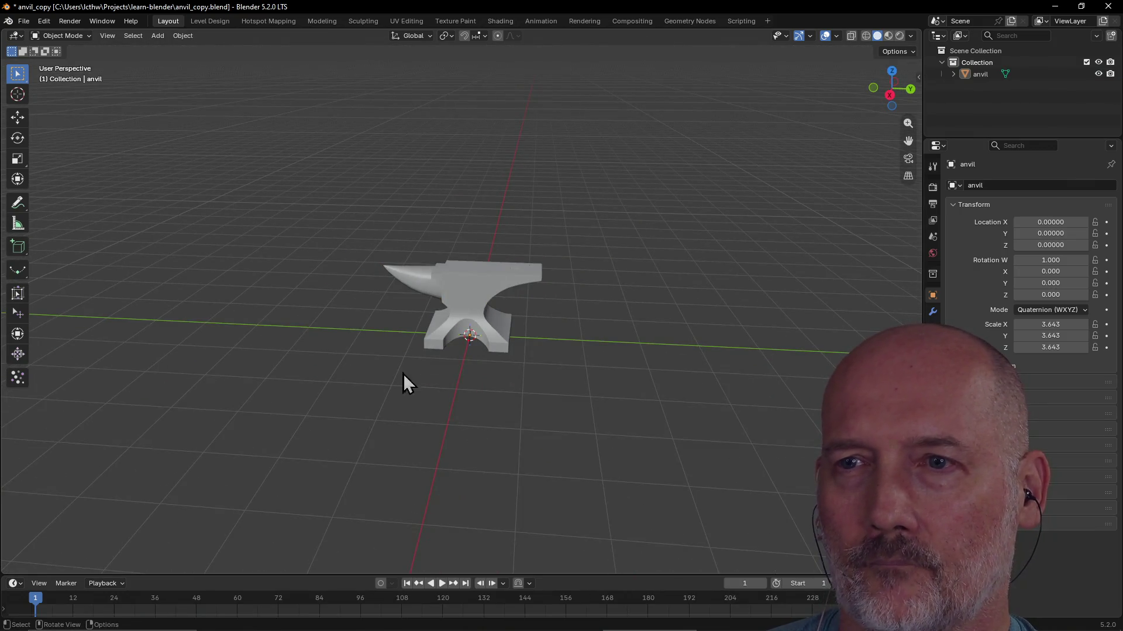
{"action": "left_click", "coordinate": [455, 314]}
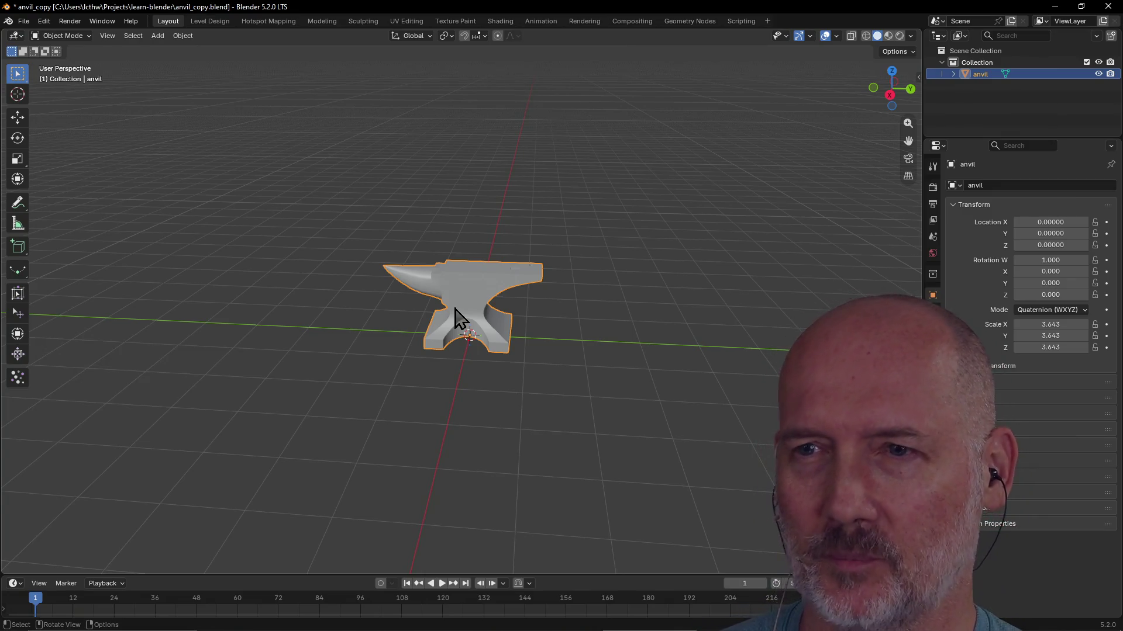
Settle on a head-on view of the anvil and bring up the Add menu with Shift+A
{"action": "left_click", "coordinate": [560, 335]}
{"action": "scroll", "coordinate": [600, 341], "scroll_direction": "down", "scroll_amount": 2}
{"action": "scroll", "coordinate": [600, 340], "scroll_direction": "up", "scroll_amount": 4}
{"action": "mouse_move", "coordinate": [600, 341]}
{"action": "middle_mouse_down"}
{"action": "mouse_move", "coordinate": [593, 316]}
{"action": "mouse_move", "coordinate": [563, 323]}
{"action": "middle_mouse_up"}
{"action": "scroll", "coordinate": [563, 323], "scroll_direction": "up", "scroll_amount": 2}
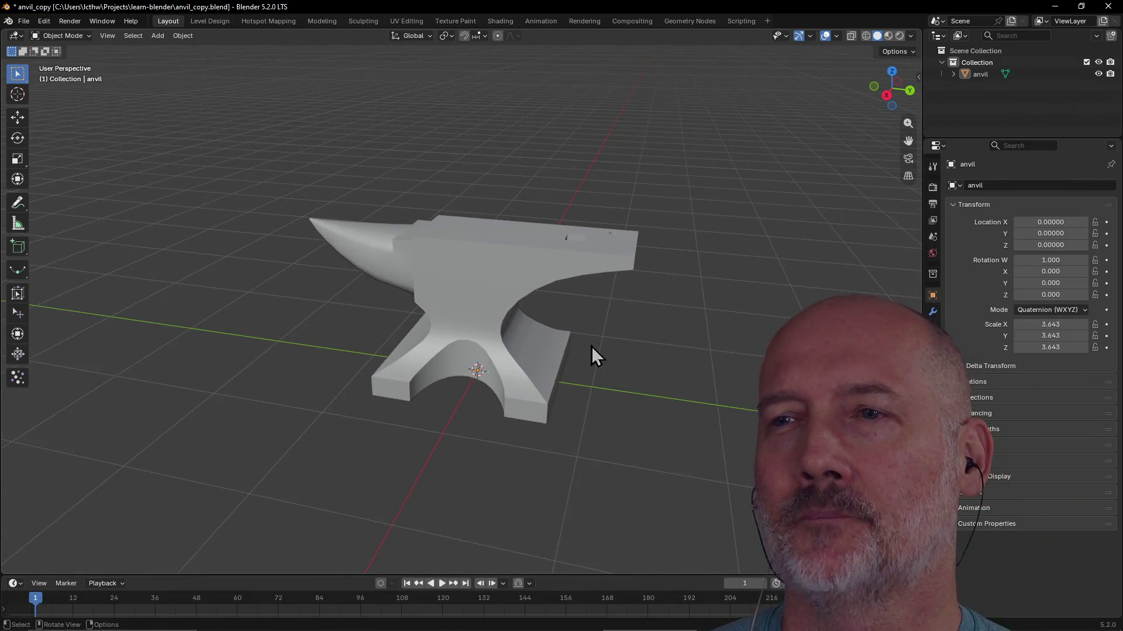
{"action": "left_click", "coordinate": [474, 331]}
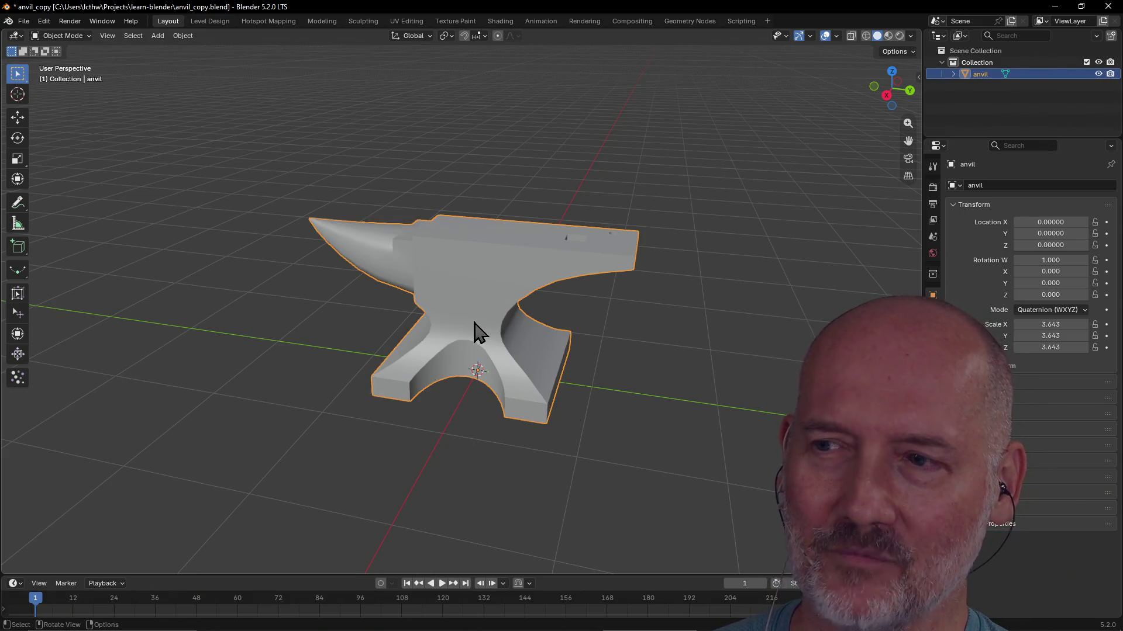
{"action": "left_click", "coordinate": [608, 460]}
{"action": "mouse_move", "coordinate": [608, 420]}
{"action": "middle_mouse_down"}
{"action": "mouse_move", "coordinate": [653, 398]}
{"action": "mouse_move", "coordinate": [581, 417]}
{"action": "middle_mouse_up"}
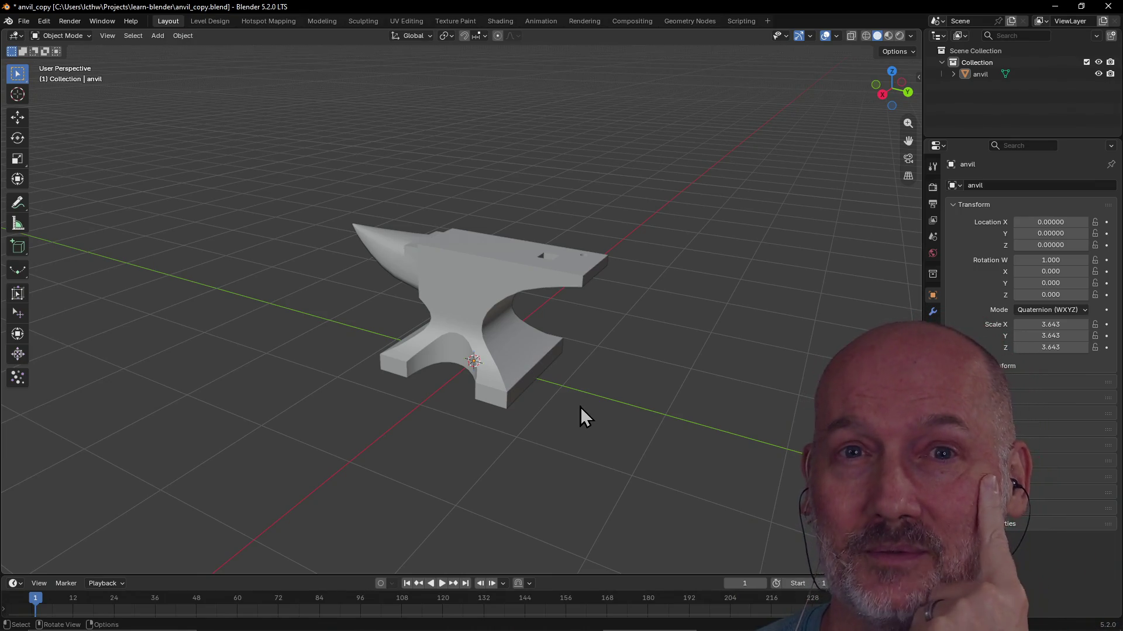
{"action": "scroll", "coordinate": [580, 407], "scroll_direction": "up", "scroll_amount": 2}
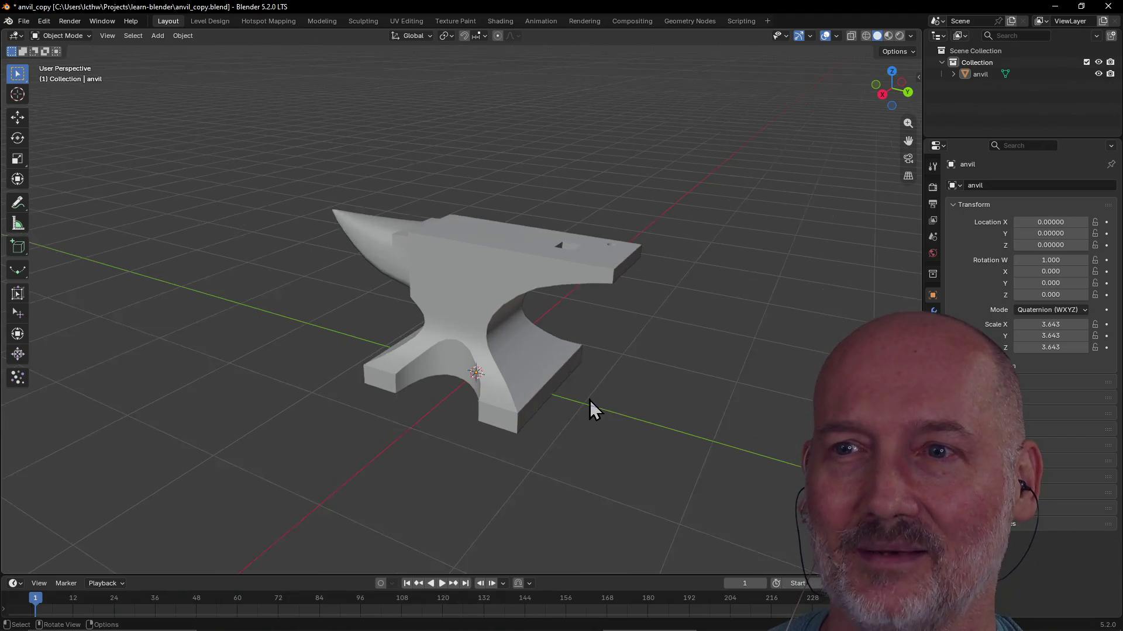
{"action": "scroll", "coordinate": [589, 400], "scroll_direction": "up", "scroll_amount": 3}
{"action": "left_click", "coordinate": [563, 428]}
{"action": "left_click", "coordinate": [614, 489]}
{"action": "mouse_move", "coordinate": [626, 494]}
{"action": "middle_mouse_down"}
{"action": "mouse_move", "coordinate": [660, 450]}
{"action": "mouse_move", "coordinate": [588, 466]}
{"action": "middle_mouse_up"}
{"action": "scroll", "coordinate": [660, 449], "scroll_direction": "down", "scroll_amount": 3}
{"action": "scroll", "coordinate": [603, 433], "scroll_direction": "up", "scroll_amount": 3}
{"action": "mouse_move", "coordinate": [575, 511]}
{"action": "middle_mouse_down"}
{"action": "mouse_move", "coordinate": [603, 505]}
{"action": "mouse_move", "coordinate": [624, 466]}
{"action": "middle_mouse_up"}
{"action": "left_click", "coordinate": [611, 389]}
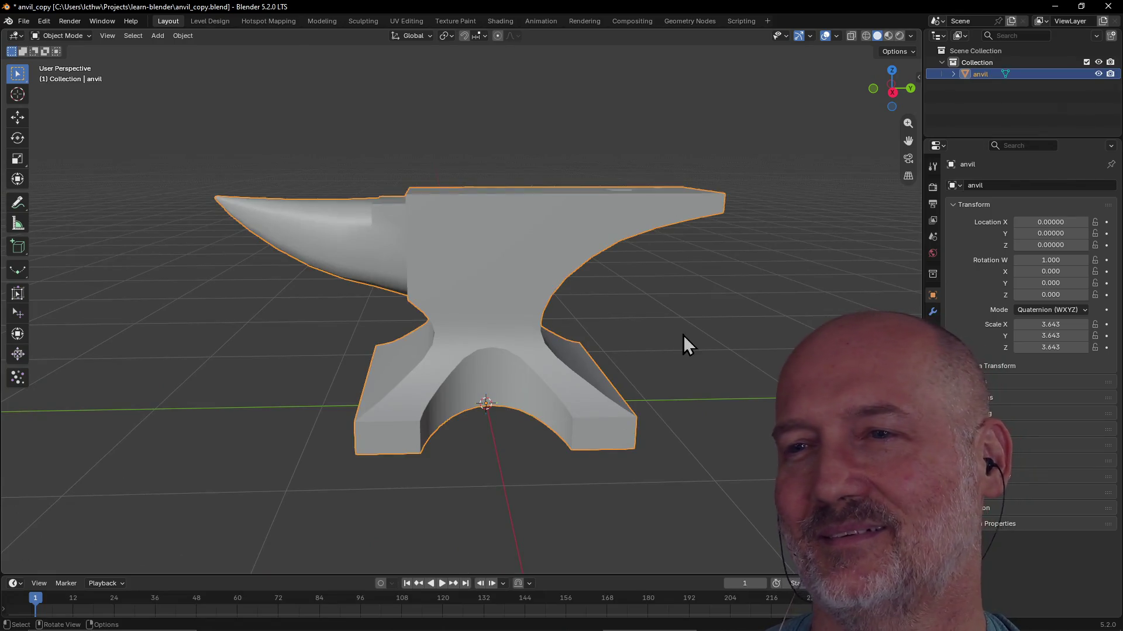
{"action": "middle_click_drag", "start_coordinate": [684, 343], "coordinate": [556, 358]}
{"action": "left_click", "coordinate": [608, 401]}
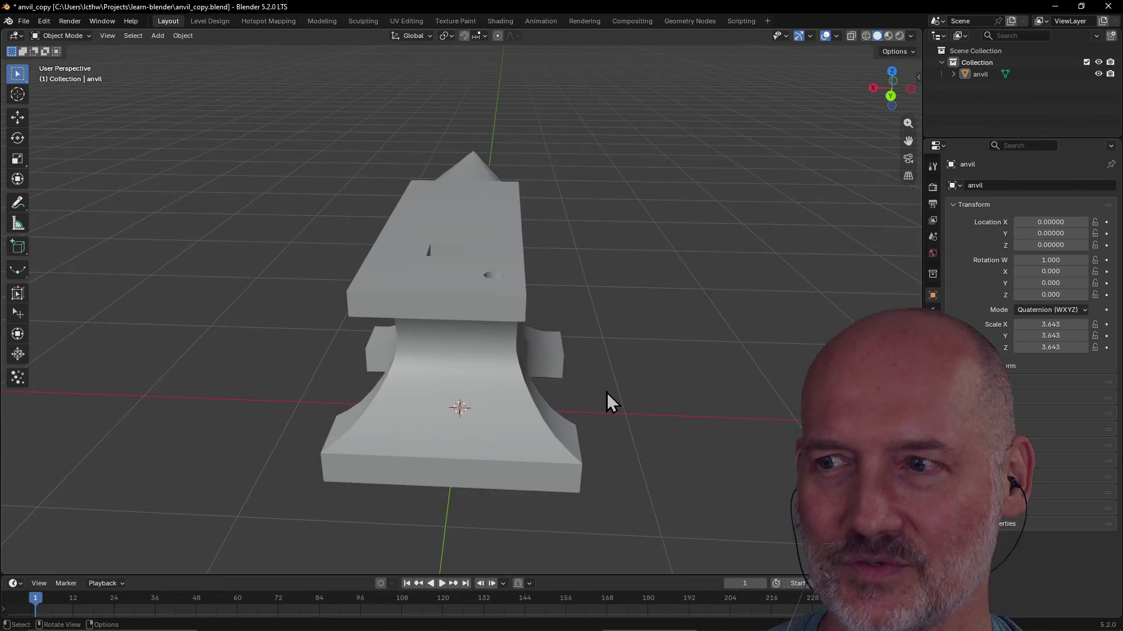
{"action": "scroll", "coordinate": [606, 392], "scroll_direction": "up", "scroll_amount": 2}
{"action": "scroll", "coordinate": [606, 392], "scroll_direction": "down", "scroll_amount": 3}
{"action": "mouse_move", "coordinate": [606, 392]}
{"action": "middle_mouse_down"}
{"action": "mouse_move", "coordinate": [787, 372]}
{"action": "mouse_move", "coordinate": [754, 368]}
{"action": "middle_mouse_up"}
{"action": "scroll", "coordinate": [754, 368], "scroll_direction": "down", "scroll_amount": 2}
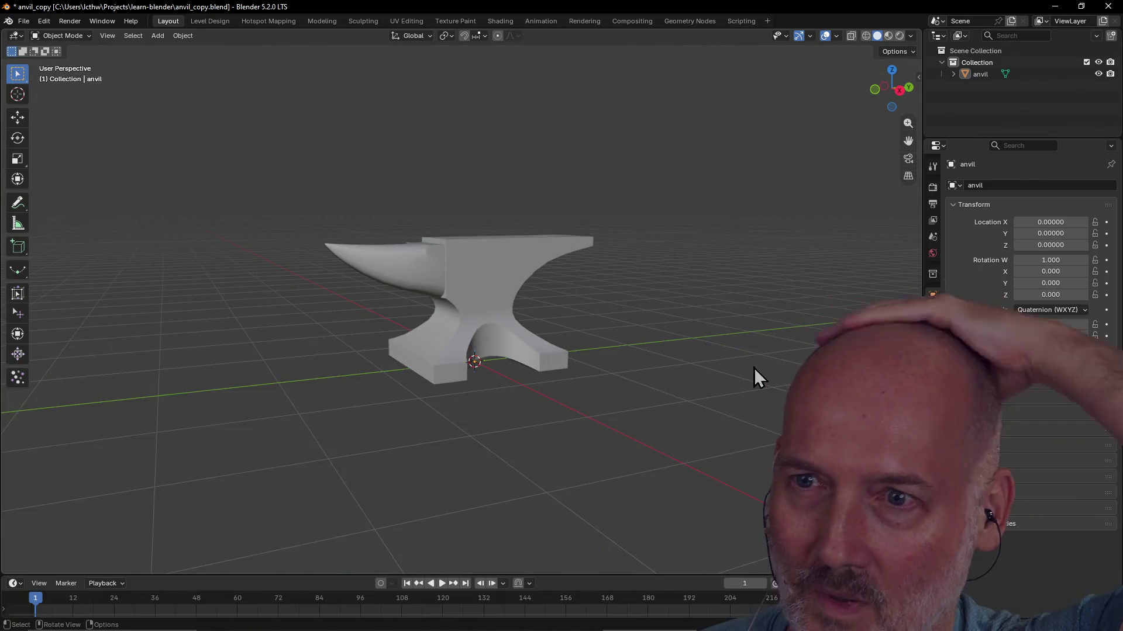
{"action": "left_click", "coordinate": [473, 290]}
{"action": "scroll", "coordinate": [536, 324], "scroll_direction": "down", "scroll_amount": 4}
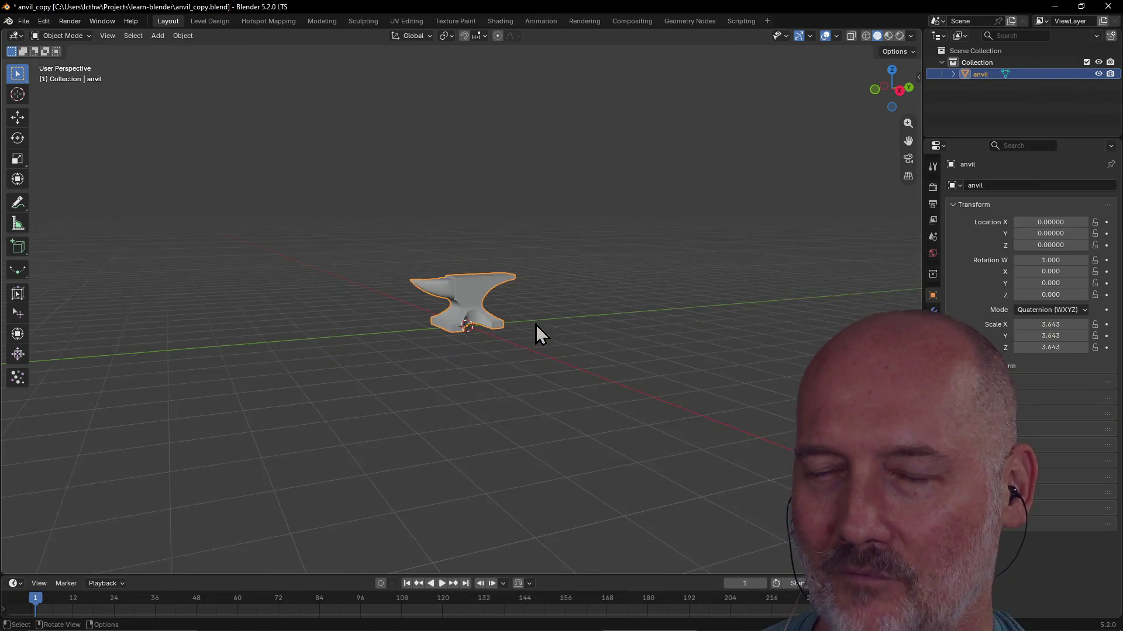
{"action": "middle_click_drag", "start_coordinate": [536, 324], "coordinate": [491, 352]}
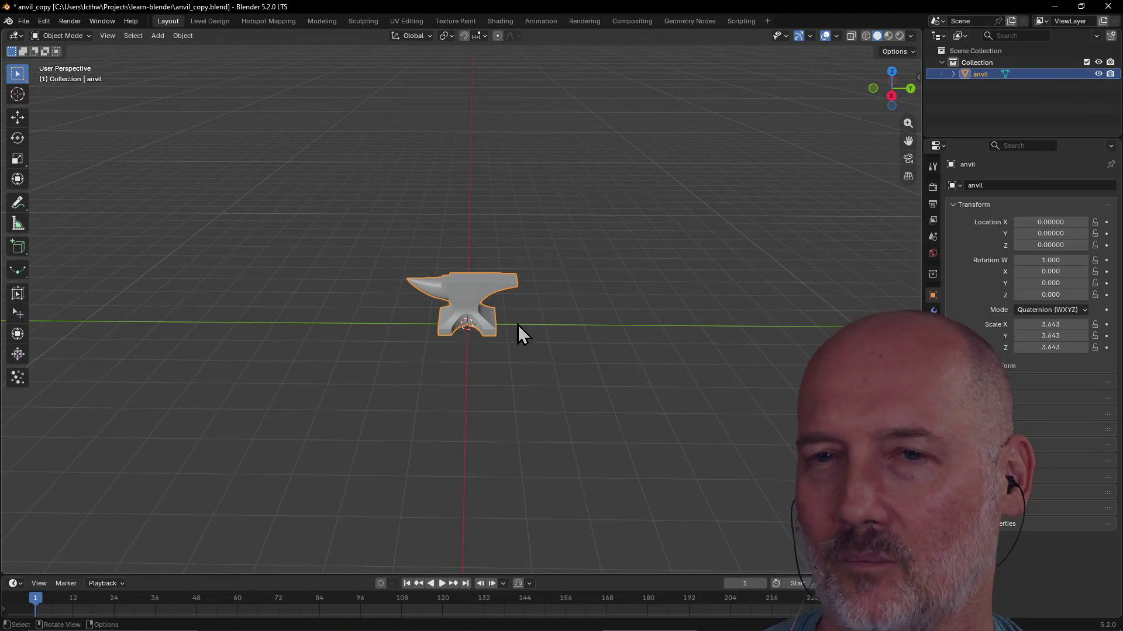
{"action": "key", "text": "shift+a"}
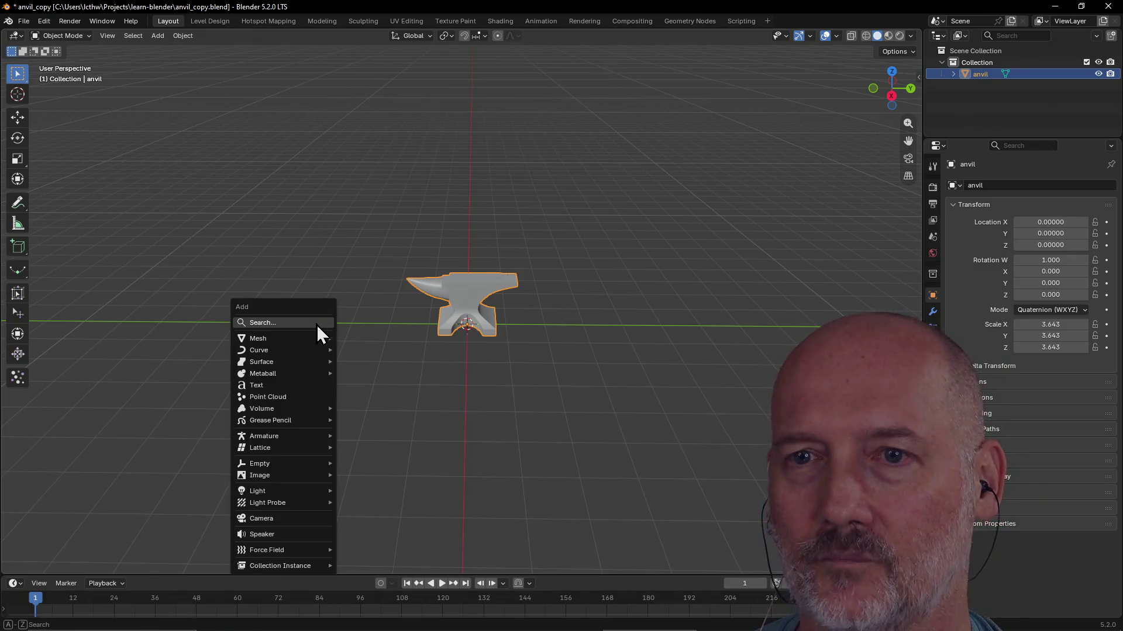
Add a cube and slide it along Y to about 7.38, beside the anvil
{"action": "left_click", "coordinate": [369, 351]}
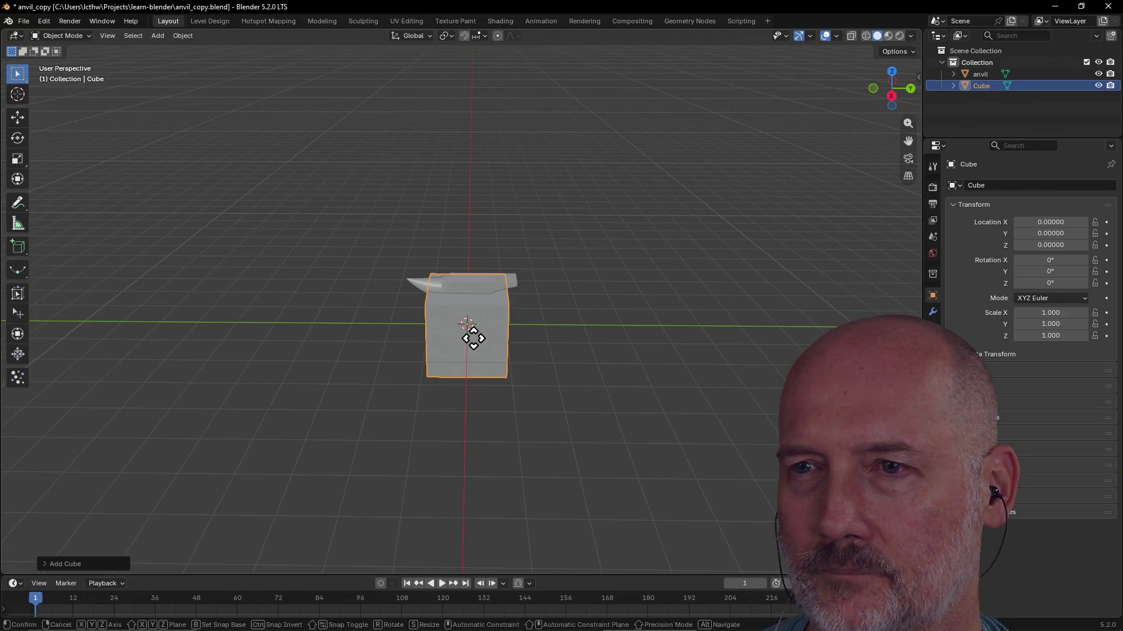
{"action": "key", "text": "g"}
{"action": "key", "text": "y"}
{"action": "left_click", "coordinate": [760, 343]}
{"action": "mouse_move", "coordinate": [765, 341]}
{"action": "middle_mouse_down"}
{"action": "mouse_move", "coordinate": [616, 309]}
{"action": "mouse_move", "coordinate": [742, 323]}
{"action": "middle_mouse_up"}
From the front view, raise the cube along Z to about 1.009 so its base rests on the ground
{"action": "key", "text": "grave"}
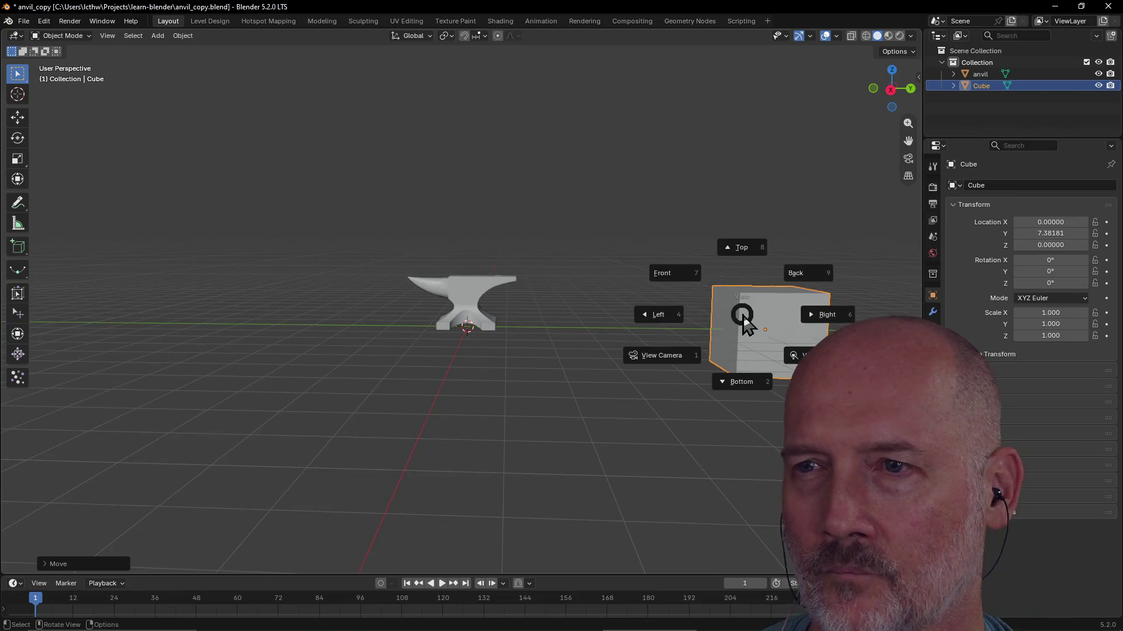
{"action": "left_click", "coordinate": [666, 275]}
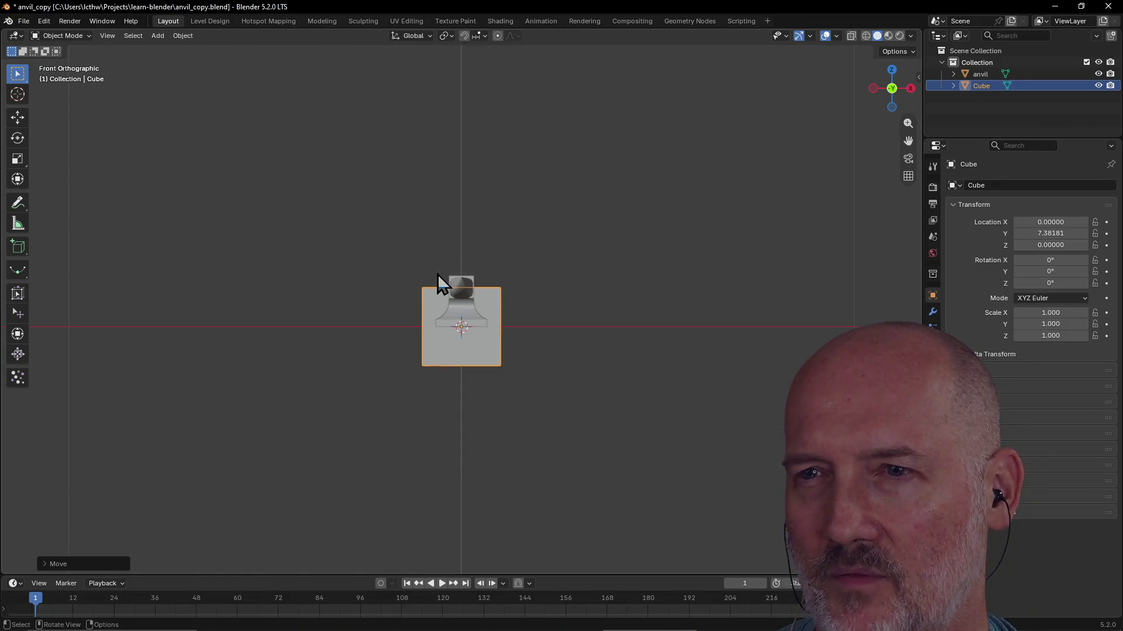
{"action": "mouse_move", "coordinate": [553, 283]}
{"action": "middle_mouse_down"}
{"action": "mouse_move", "coordinate": [736, 295]}
{"action": "mouse_move", "coordinate": [549, 307]}
{"action": "mouse_move", "coordinate": [594, 288]}
{"action": "mouse_move", "coordinate": [636, 296]}
{"action": "mouse_move", "coordinate": [373, 307]}
{"action": "mouse_move", "coordinate": [477, 299]}
{"action": "mouse_move", "coordinate": [464, 292]}
{"action": "middle_mouse_up"}
{"action": "key", "text": "grave"}
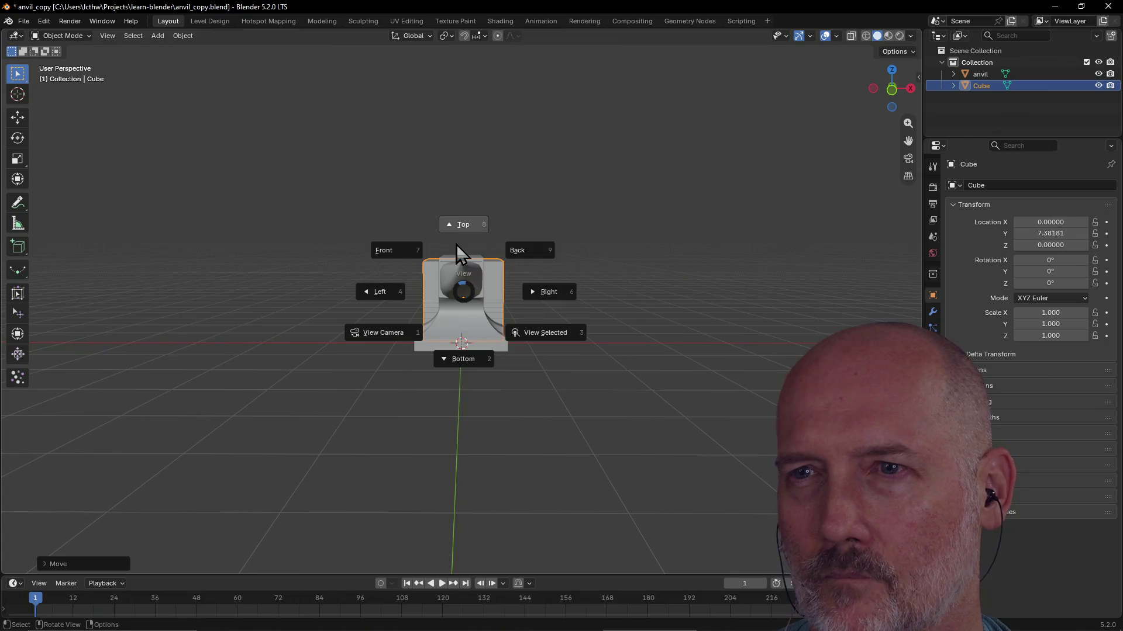
{"action": "left_click", "coordinate": [398, 254]}
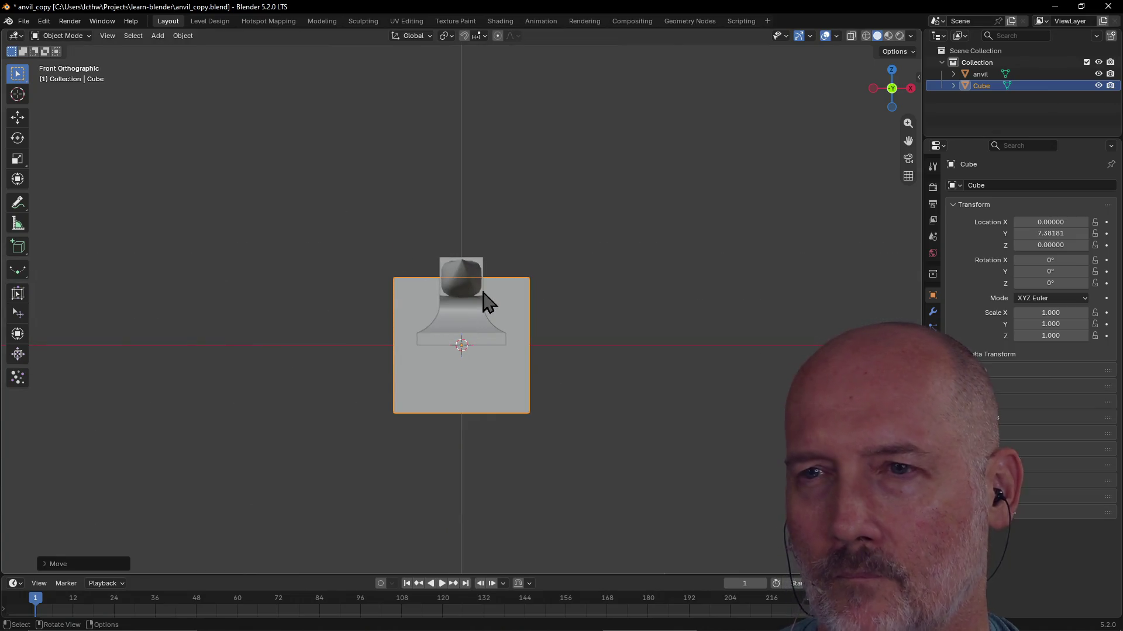
{"action": "key", "text": "g"}
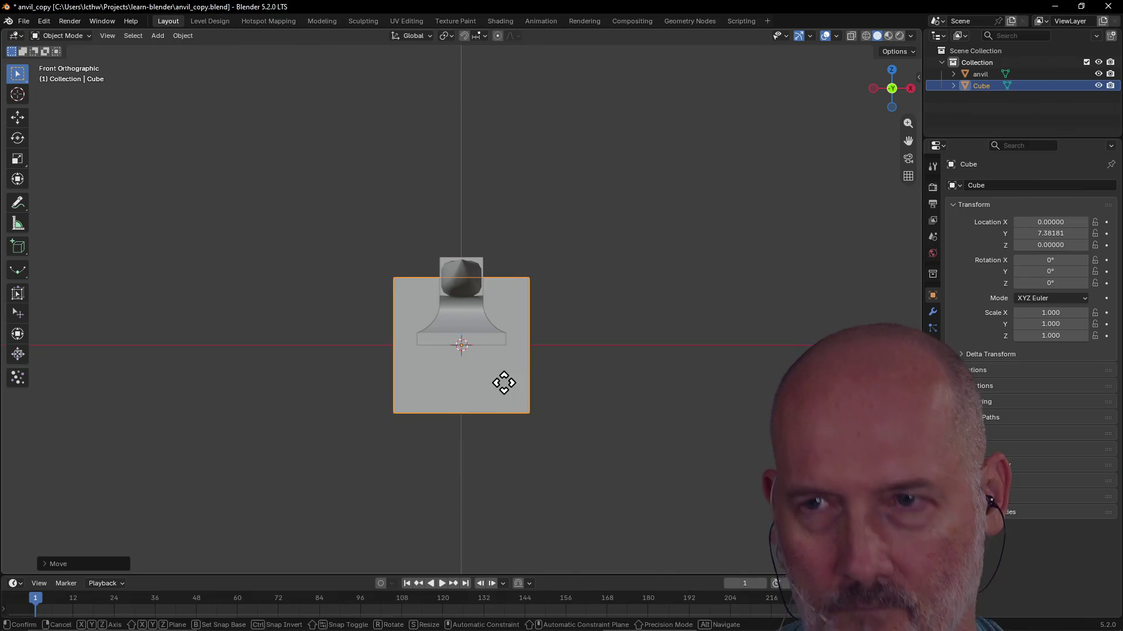
{"action": "key", "text": "z"}
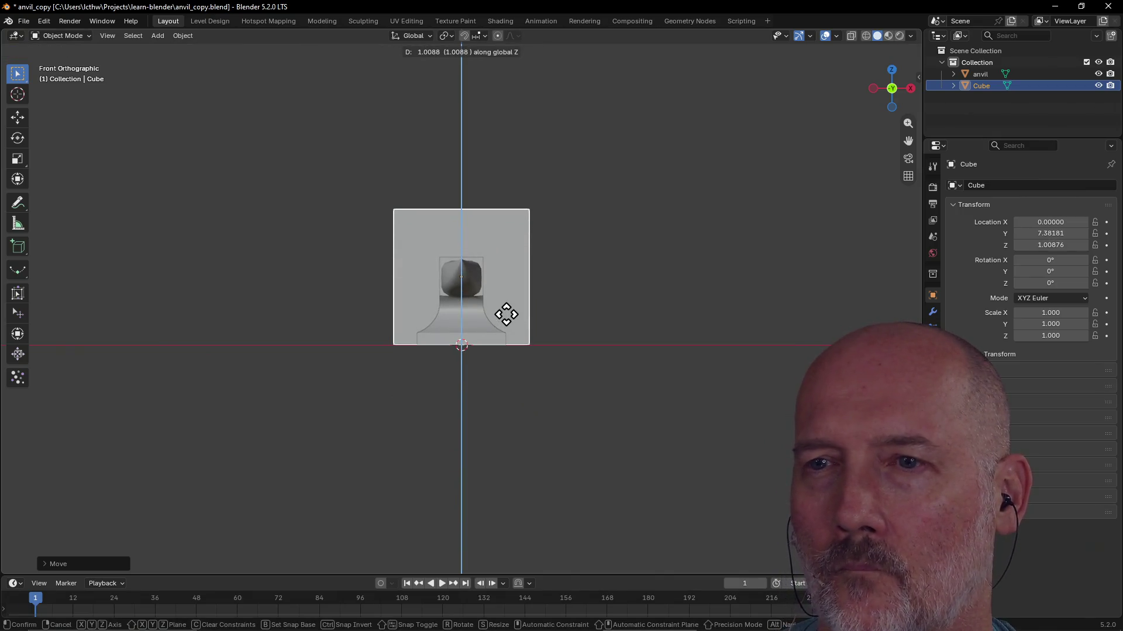
{"action": "left_click", "coordinate": [507, 315]}
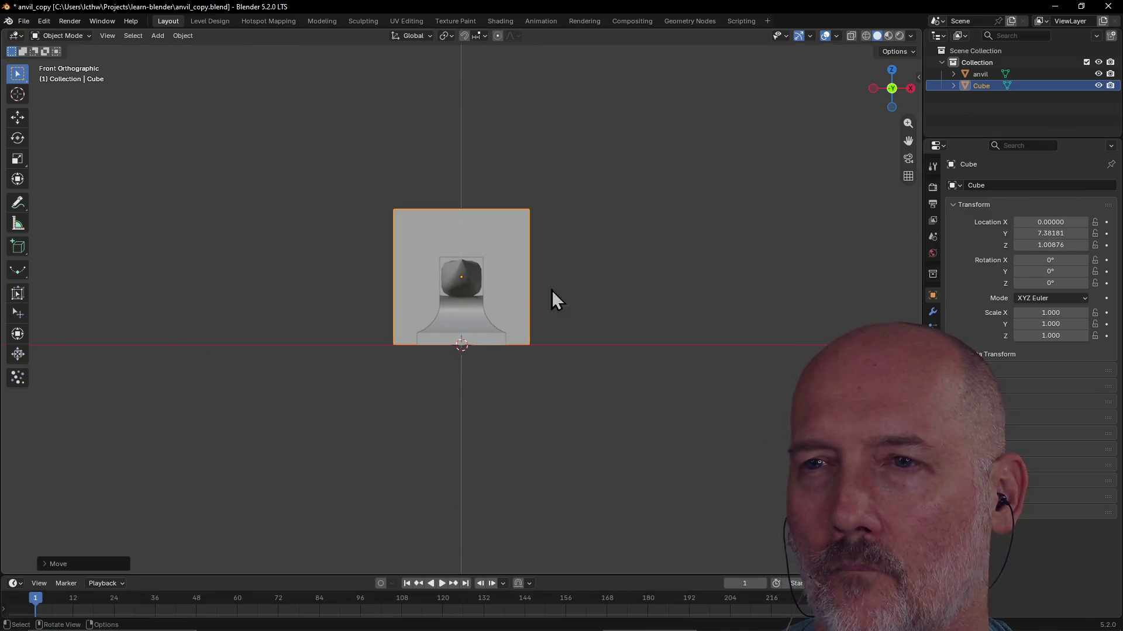
{"action": "left_click", "coordinate": [592, 268]}
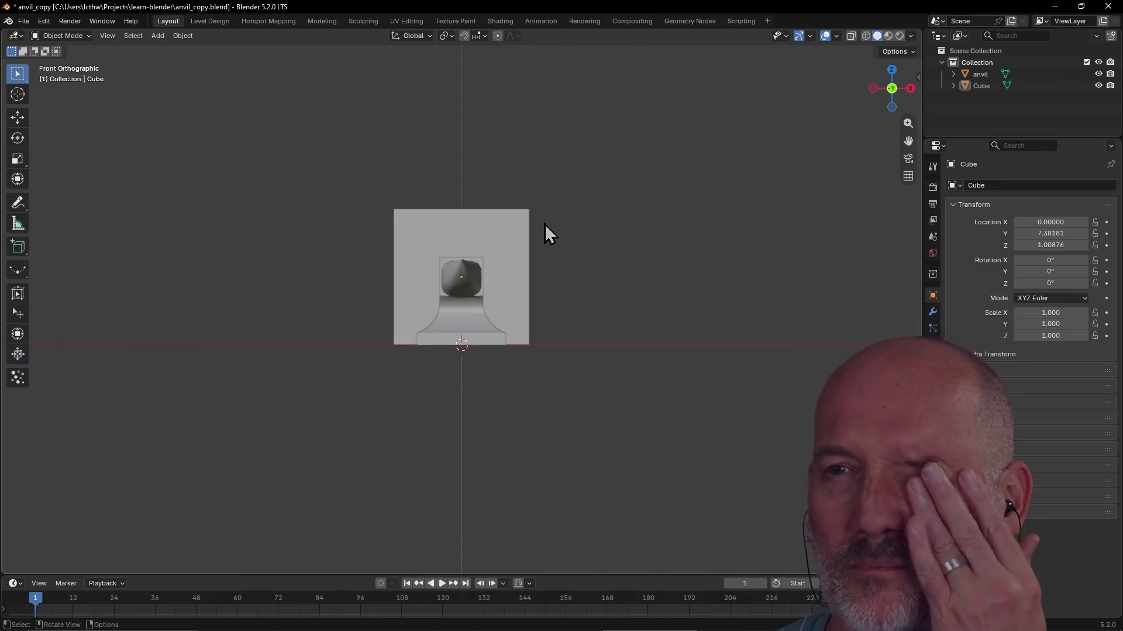
{"action": "mouse_move", "coordinate": [599, 254]}
{"action": "middle_mouse_down"}
{"action": "mouse_move", "coordinate": [483, 287]}
{"action": "mouse_move", "coordinate": [544, 281]}
{"action": "mouse_move", "coordinate": [707, 315]}
{"action": "mouse_move", "coordinate": [647, 310]}
{"action": "mouse_move", "coordinate": [722, 306]}
{"action": "mouse_move", "coordinate": [594, 279]}
{"action": "mouse_move", "coordinate": [664, 295]}
{"action": "mouse_move", "coordinate": [801, 295]}
{"action": "mouse_move", "coordinate": [826, 279]}
{"action": "mouse_move", "coordinate": [714, 299]}
{"action": "mouse_move", "coordinate": [725, 309]}
{"action": "middle_mouse_up"}
{"action": "scroll", "coordinate": [829, 283], "scroll_direction": "up", "scroll_amount": 3}
{"action": "key", "text": "grave"}
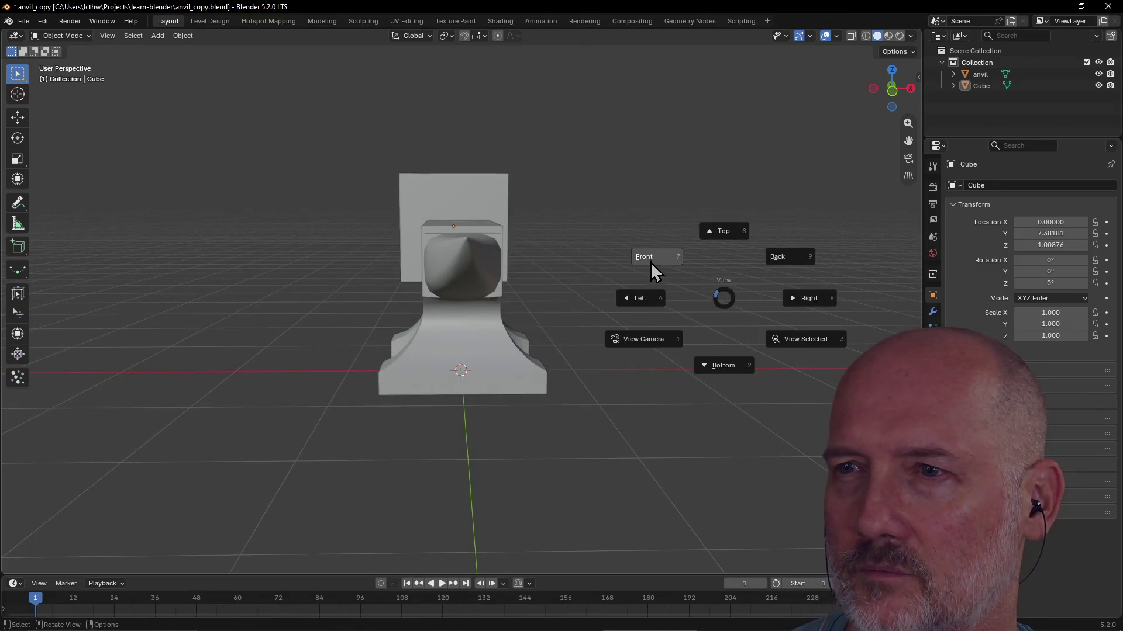
{"action": "left_click", "coordinate": [652, 267]}
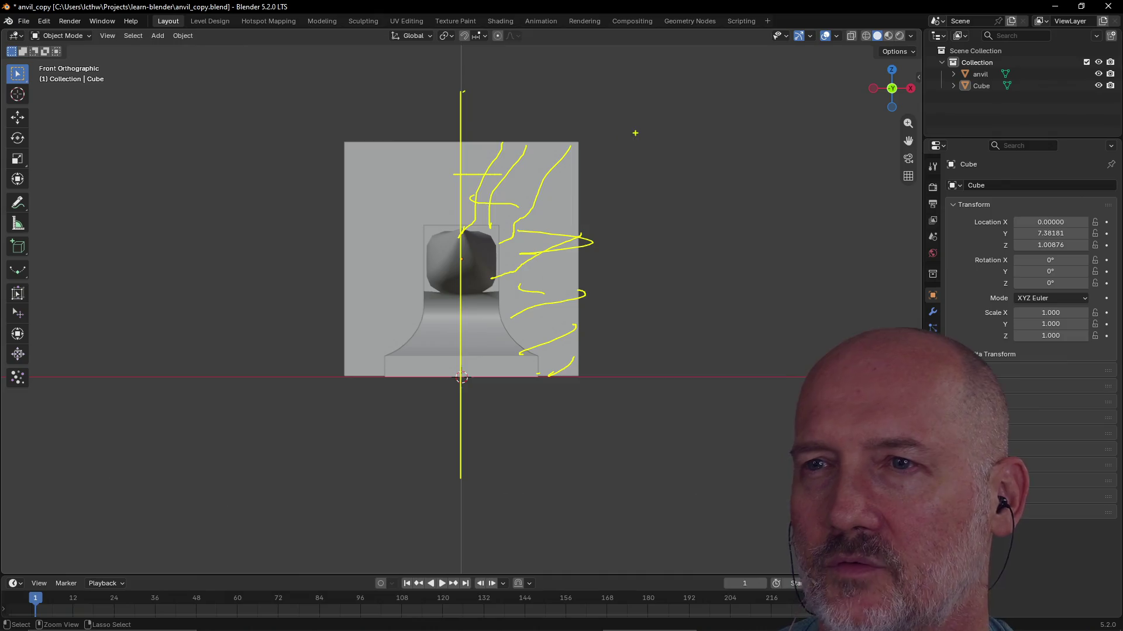
{"action": "key", "text": "Escape"}
{"action": "scroll", "coordinate": [658, 180], "scroll_direction": "down", "scroll_amount": 3}
{"action": "mouse_move", "coordinate": [660, 177]}
{"action": "middle_mouse_down"}
{"action": "mouse_move", "coordinate": [526, 246]}
{"action": "mouse_move", "coordinate": [571, 221]}
{"action": "middle_mouse_up"}
{"action": "scroll", "coordinate": [619, 209], "scroll_direction": "down", "scroll_amount": 2}
{"action": "scroll", "coordinate": [614, 237], "scroll_direction": "up", "scroll_amount": 2}
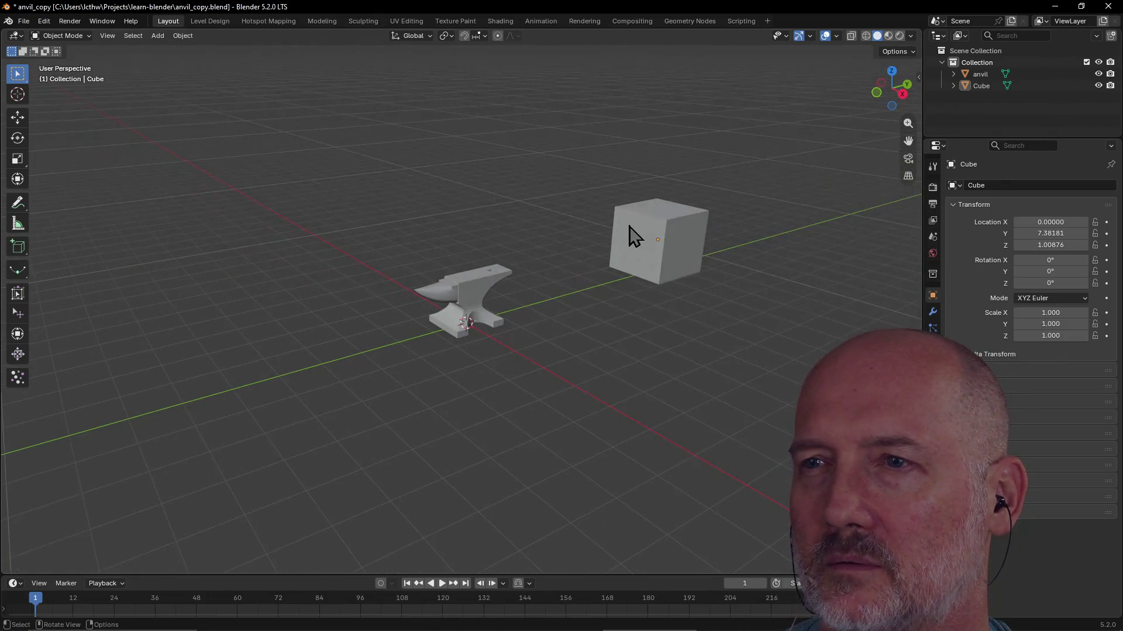
Move the cube along Y to about 4.365 near the anvil and enter the Modeling workspace to edit its mesh
{"action": "left_click", "coordinate": [640, 239]}
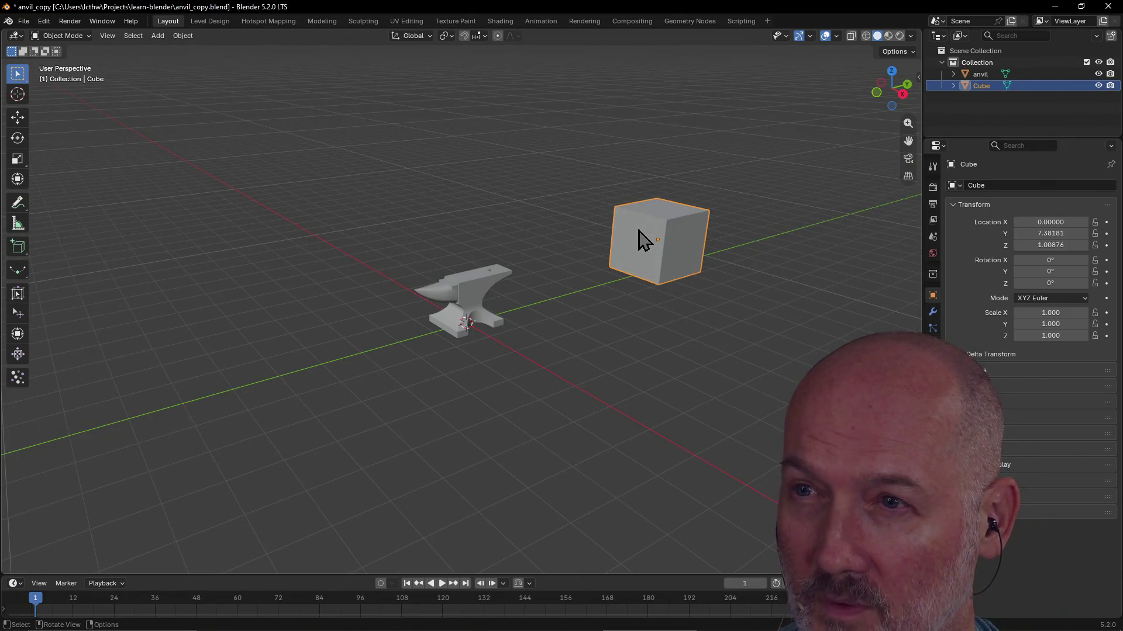
{"action": "key", "text": "g"}
{"action": "key", "text": "y"}
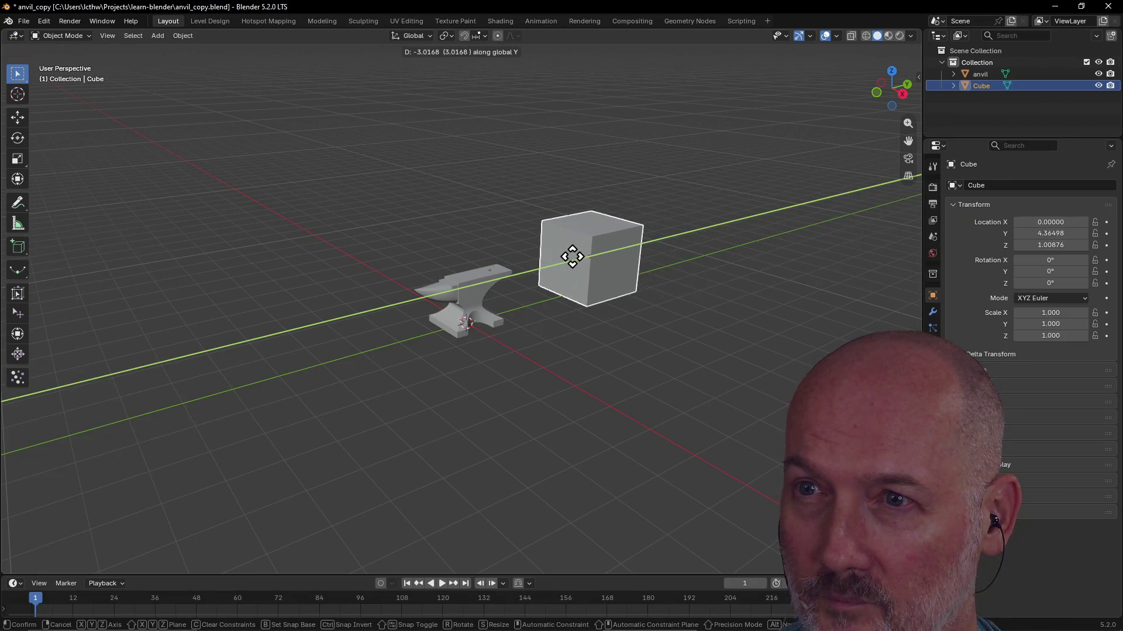
{"action": "left_click", "coordinate": [571, 256]}
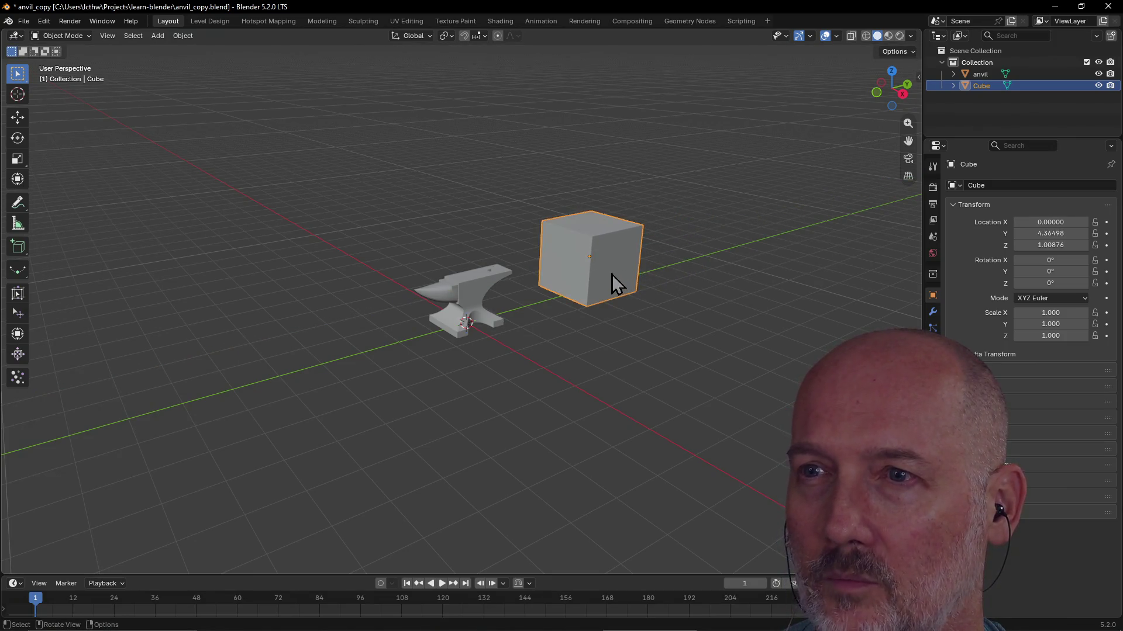
{"action": "left_click", "coordinate": [322, 20]}
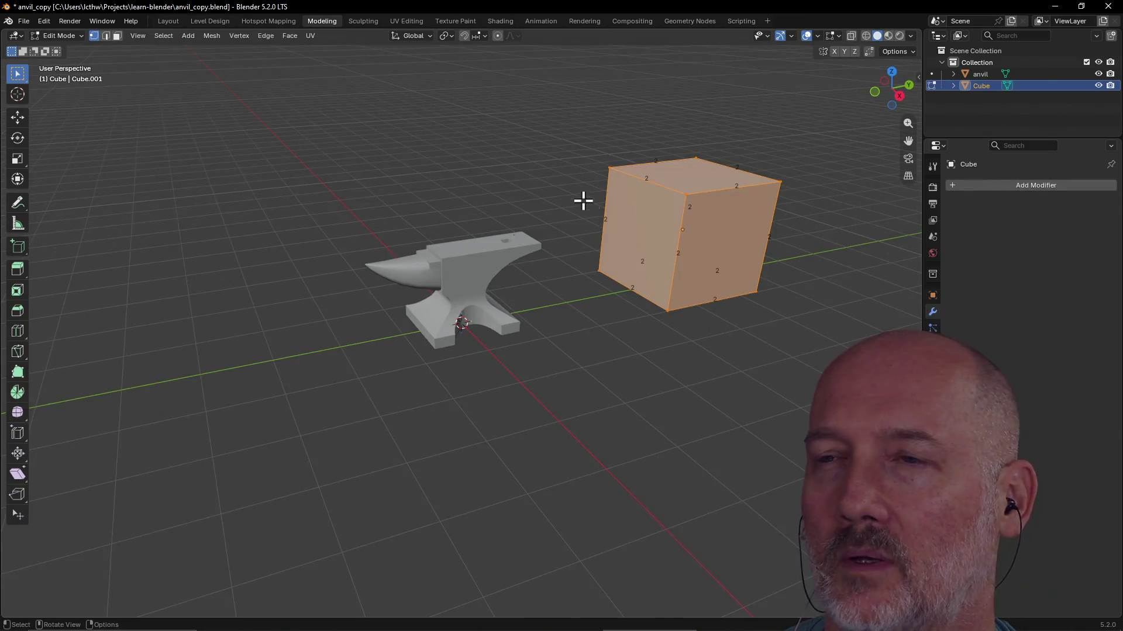
{"action": "scroll", "coordinate": [540, 168], "scroll_direction": "down", "scroll_amount": 3}
Review the gizmo, overlay and mesh-edit overlay settings, then frame the cube up close with View Selected
{"action": "left_click", "coordinate": [790, 36]}
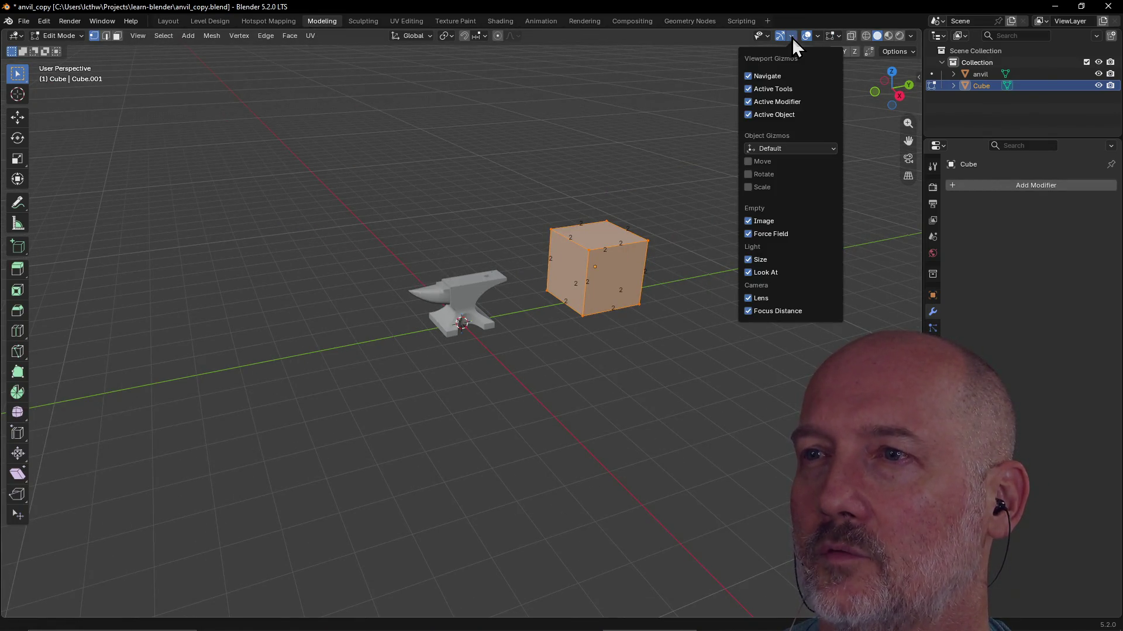
{"action": "left_click", "coordinate": [819, 37]}
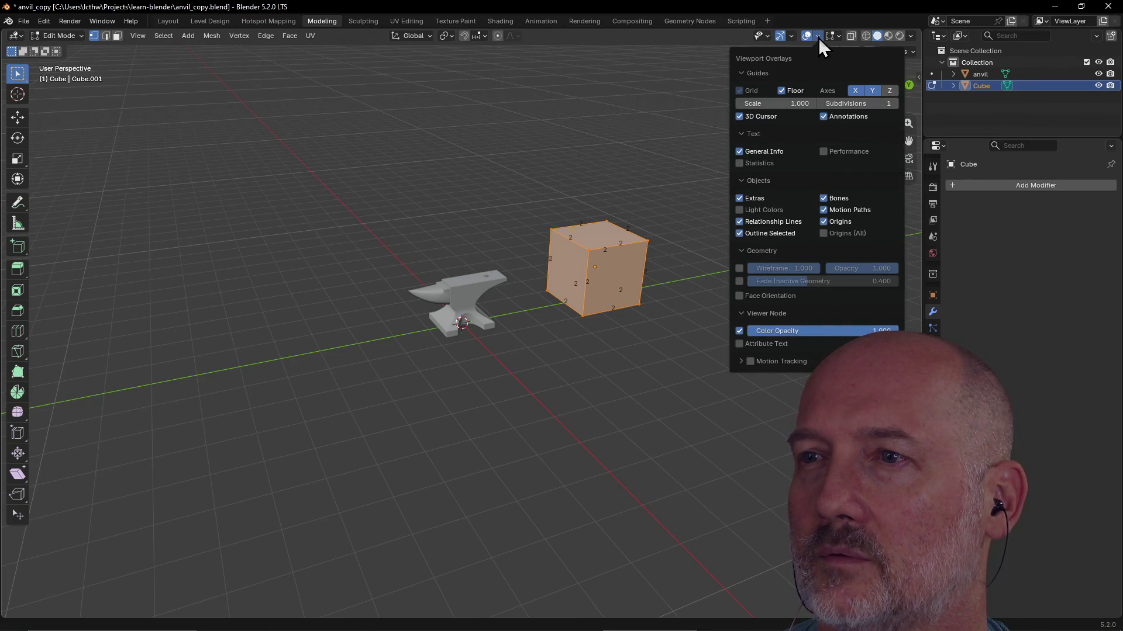
{"action": "left_click", "coordinate": [835, 37]}
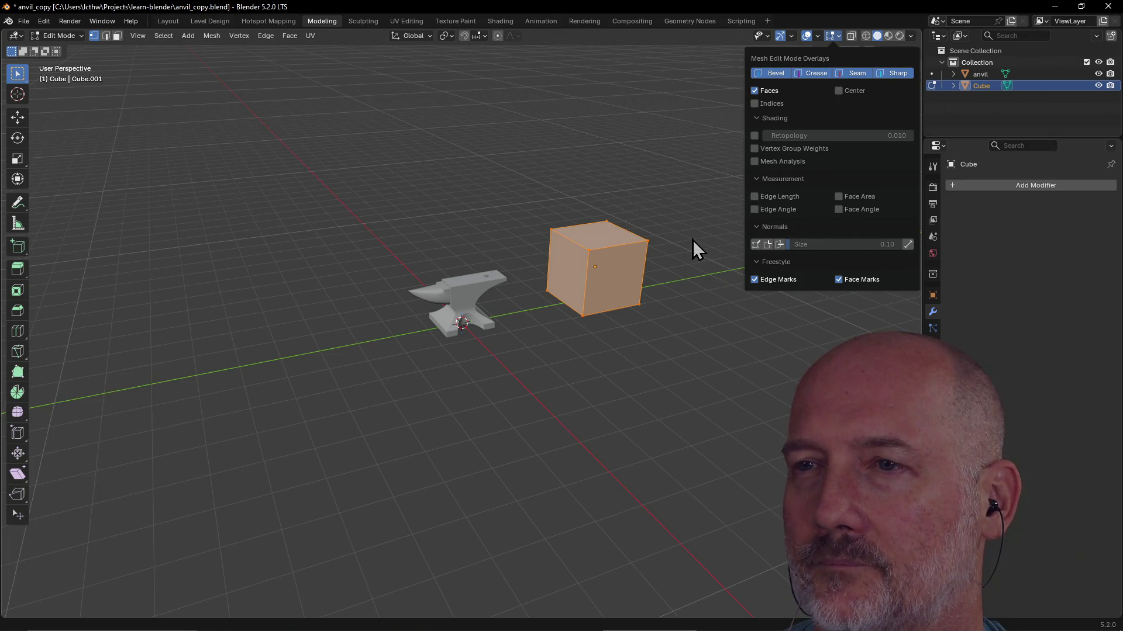
{"action": "middle_click_drag", "start_coordinate": [738, 235], "coordinate": [652, 210]}
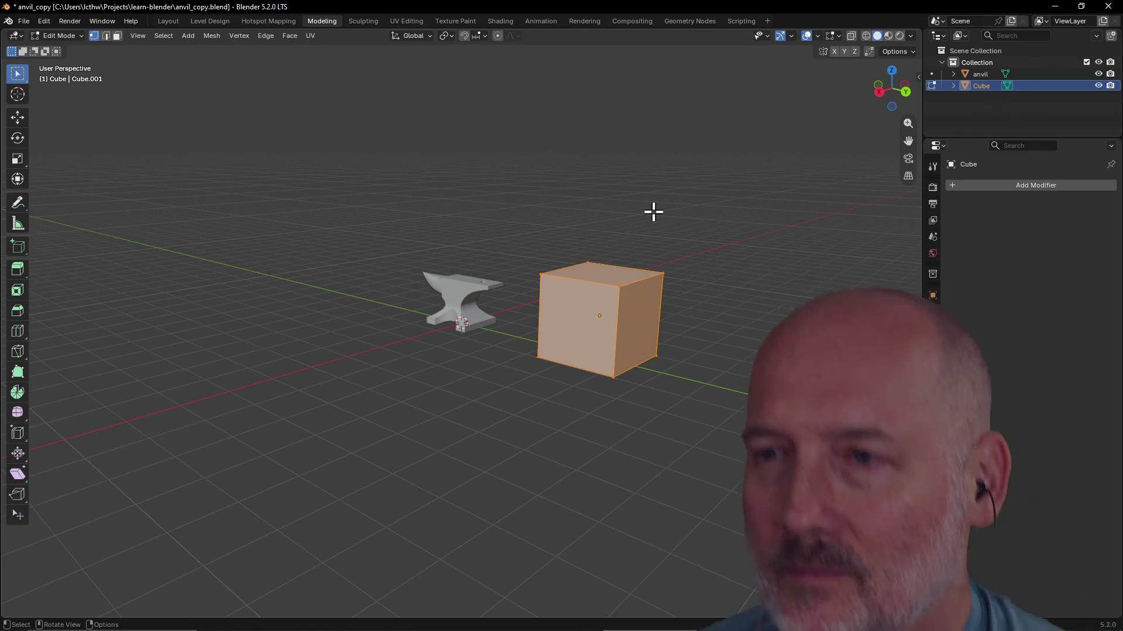
{"action": "scroll", "coordinate": [650, 195], "scroll_direction": "up", "scroll_amount": 4}
{"action": "mouse_move", "coordinate": [649, 195]}
{"action": "middle_mouse_down"}
{"action": "mouse_move", "coordinate": [712, 196]}
{"action": "mouse_move", "coordinate": [649, 182]}
{"action": "middle_mouse_up"}
{"action": "key", "text": "grave"}
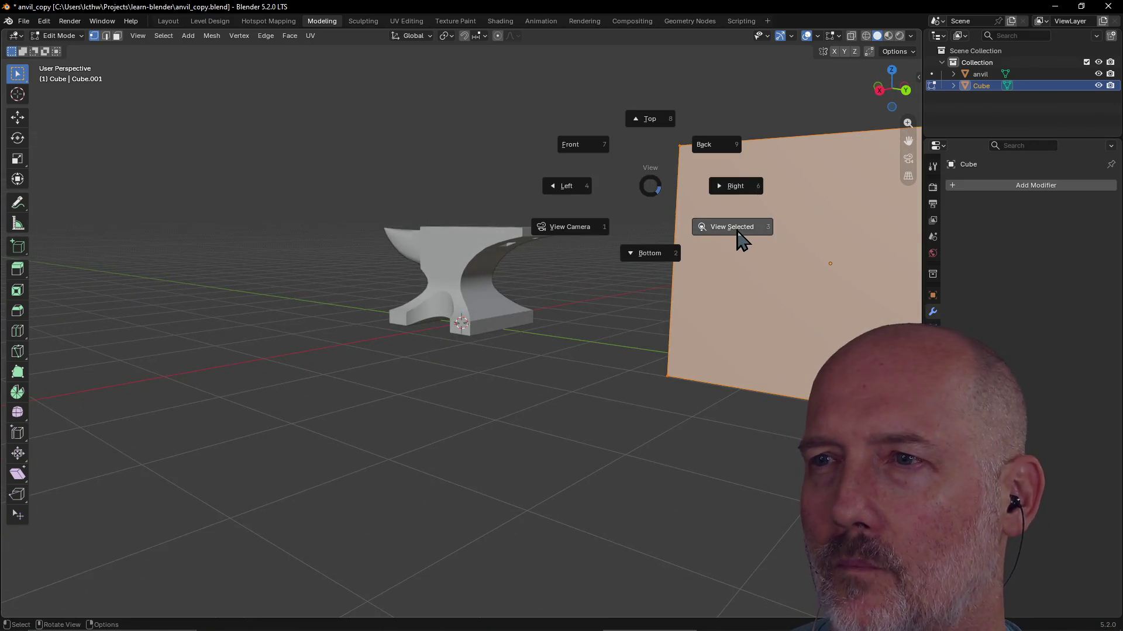
{"action": "left_click", "coordinate": [737, 239]}
{"action": "scroll", "coordinate": [596, 283], "scroll_direction": "down", "scroll_amount": 4}
{"action": "mouse_move", "coordinate": [587, 330]}
{"action": "middle_mouse_down"}
{"action": "mouse_move", "coordinate": [515, 293]}
{"action": "mouse_move", "coordinate": [585, 281]}
{"action": "mouse_move", "coordinate": [626, 300]}
{"action": "mouse_move", "coordinate": [596, 296]}
{"action": "mouse_move", "coordinate": [558, 331]}
{"action": "mouse_move", "coordinate": [526, 333]}
{"action": "mouse_move", "coordinate": [570, 323]}
{"action": "mouse_move", "coordinate": [571, 281]}
{"action": "mouse_move", "coordinate": [496, 276]}
{"action": "mouse_move", "coordinate": [466, 328]}
{"action": "mouse_move", "coordinate": [472, 377]}
{"action": "mouse_move", "coordinate": [632, 318]}
{"action": "mouse_move", "coordinate": [602, 364]}
{"action": "mouse_move", "coordinate": [564, 331]}
{"action": "mouse_move", "coordinate": [594, 310]}
{"action": "mouse_move", "coordinate": [629, 311]}
{"action": "mouse_move", "coordinate": [544, 356]}
{"action": "mouse_move", "coordinate": [576, 315]}
{"action": "mouse_move", "coordinate": [409, 363]}
{"action": "mouse_move", "coordinate": [328, 307]}
{"action": "middle_mouse_up"}
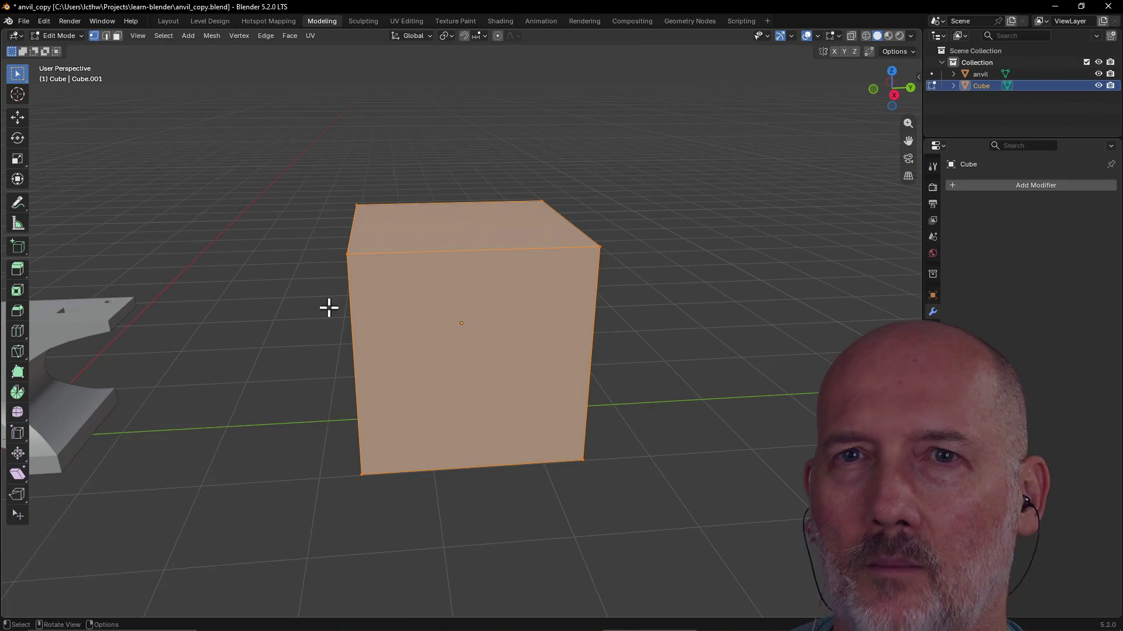
In face select mode, slide the cube's front face about 0.41 along X
{"action": "left_click", "coordinate": [117, 35]}
{"action": "left_click", "coordinate": [435, 341]}
{"action": "mouse_move", "coordinate": [435, 342]}
{"action": "middle_mouse_down"}
{"action": "mouse_move", "coordinate": [202, 359]}
{"action": "mouse_move", "coordinate": [330, 362]}
{"action": "mouse_move", "coordinate": [298, 375]}
{"action": "mouse_move", "coordinate": [283, 395]}
{"action": "mouse_move", "coordinate": [416, 337]}
{"action": "mouse_move", "coordinate": [342, 370]}
{"action": "mouse_move", "coordinate": [391, 351]}
{"action": "mouse_move", "coordinate": [373, 352]}
{"action": "middle_mouse_up"}
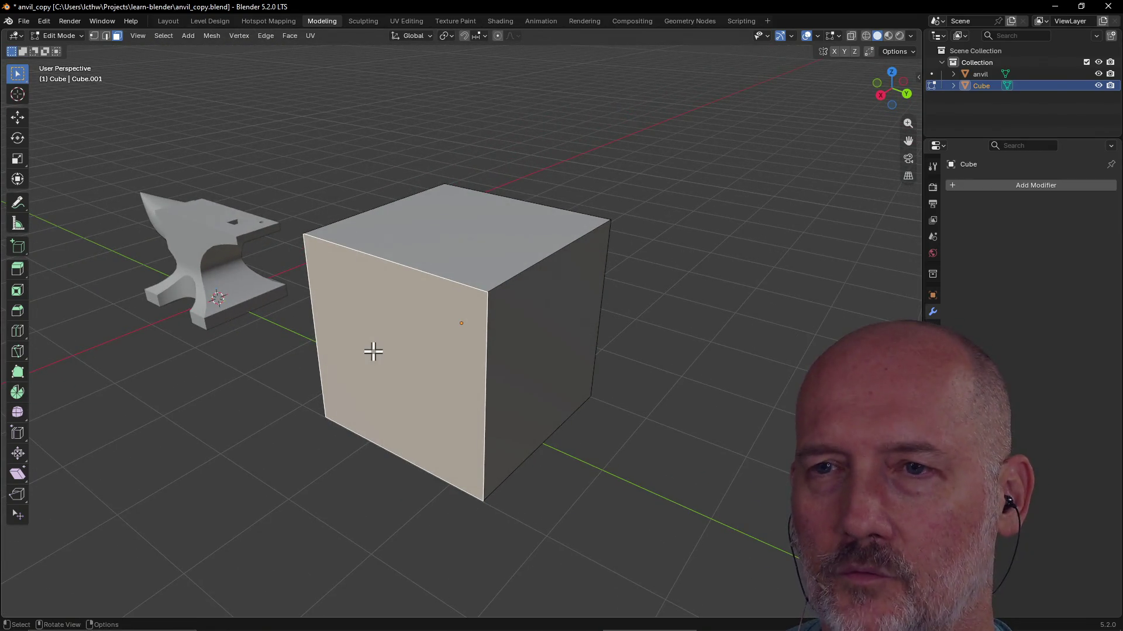
{"action": "key", "text": "z"}
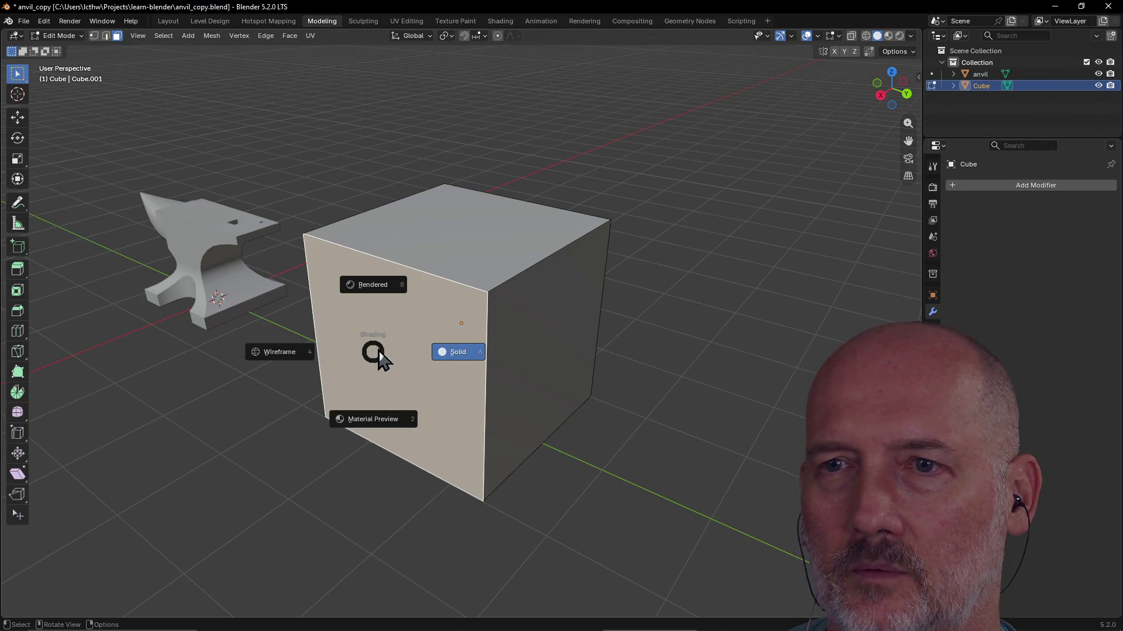
{"action": "key", "text": "Escape"}
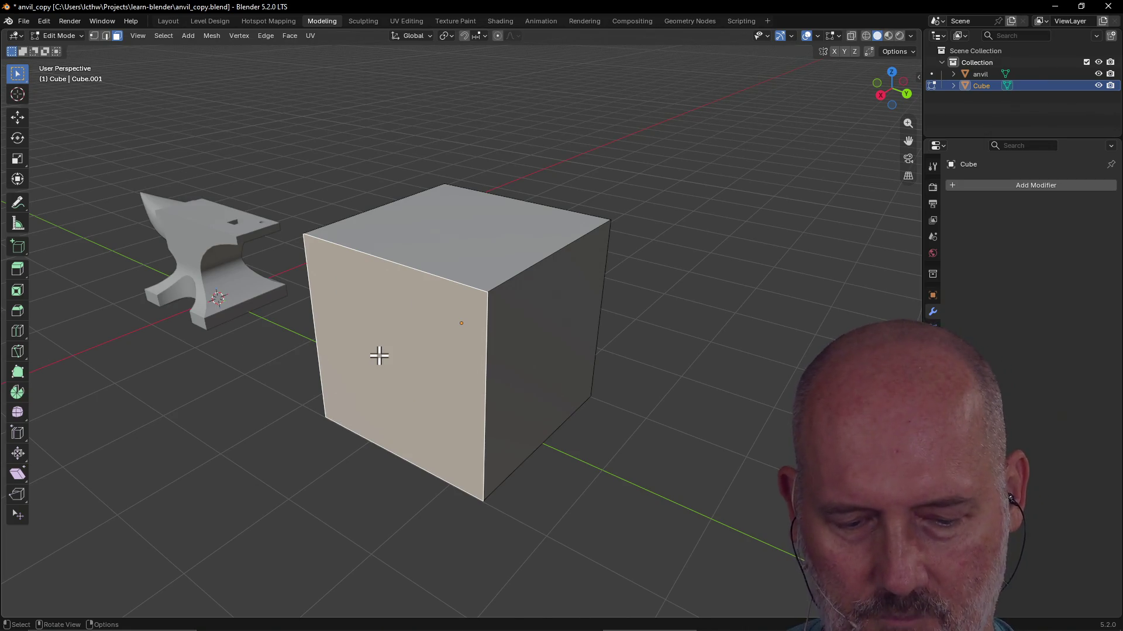
{"action": "key", "text": "g"}
{"action": "key", "text": "x"}
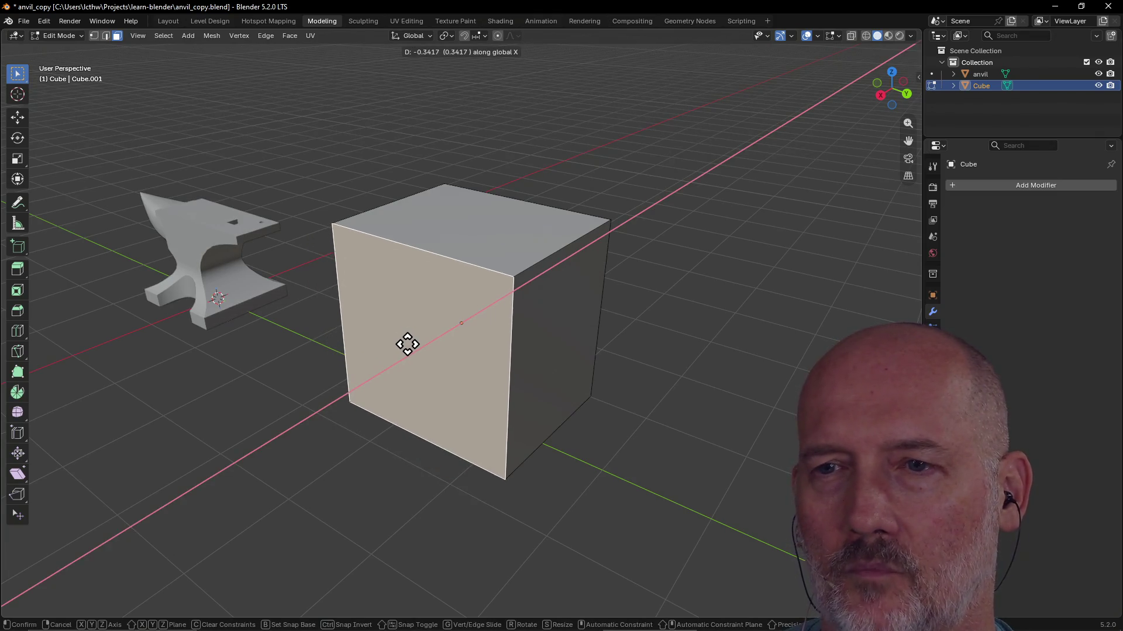
{"action": "left_click", "coordinate": [407, 344]}
Slide the cube's right face along X as well, then return to the front orthographic view
{"action": "mouse_move", "coordinate": [407, 344]}
{"action": "middle_mouse_down"}
{"action": "mouse_move", "coordinate": [514, 328]}
{"action": "mouse_move", "coordinate": [376, 351]}
{"action": "middle_mouse_up"}
{"action": "left_click", "coordinate": [498, 384]}
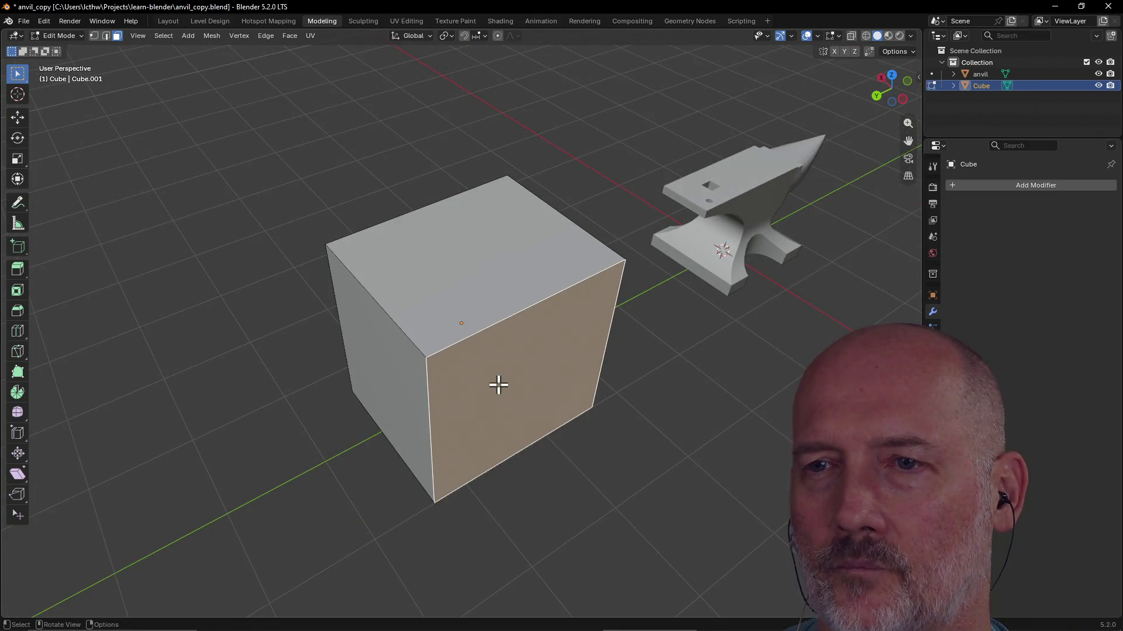
{"action": "key", "text": "x"}
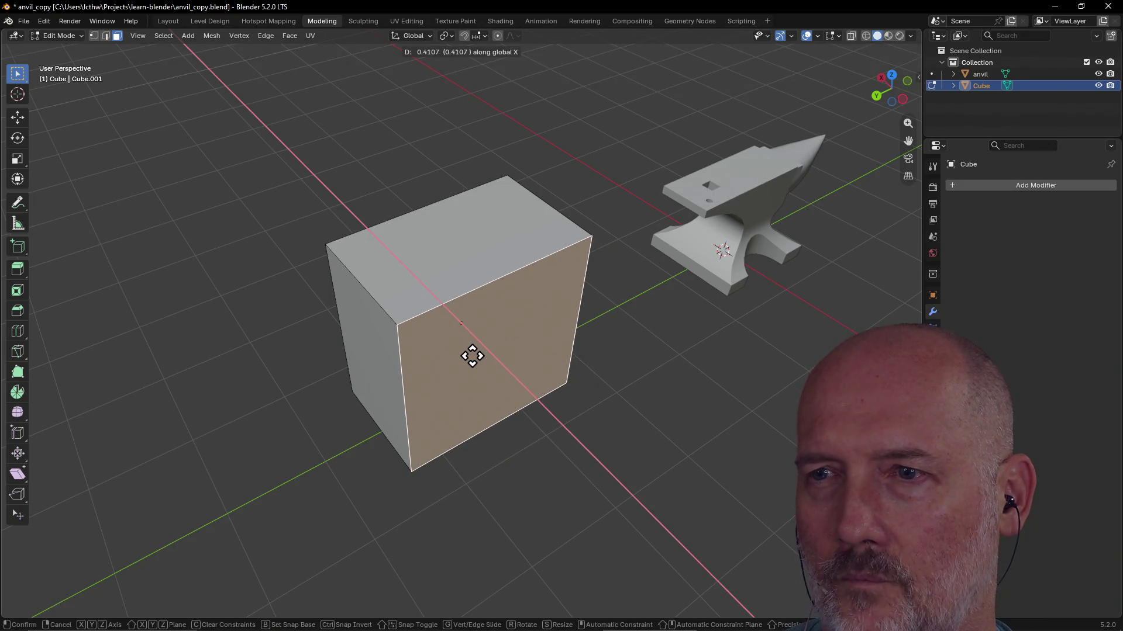
{"action": "left_click", "coordinate": [471, 356]}
{"action": "middle_click_drag", "start_coordinate": [479, 351], "coordinate": [549, 308]}
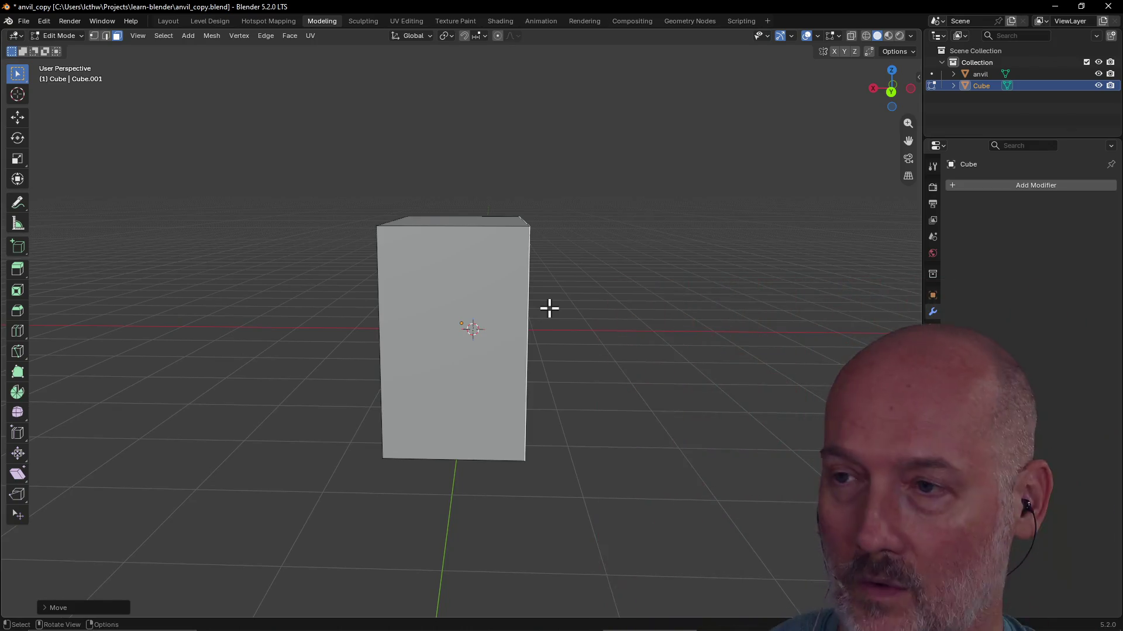
{"action": "mouse_move", "coordinate": [711, 280]}
{"action": "middle_mouse_down"}
{"action": "mouse_move", "coordinate": [546, 305]}
{"action": "mouse_move", "coordinate": [561, 278]}
{"action": "mouse_move", "coordinate": [619, 299]}
{"action": "mouse_move", "coordinate": [589, 287]}
{"action": "mouse_move", "coordinate": [579, 334]}
{"action": "mouse_move", "coordinate": [657, 383]}
{"action": "mouse_move", "coordinate": [689, 323]}
{"action": "mouse_move", "coordinate": [649, 371]}
{"action": "mouse_move", "coordinate": [617, 333]}
{"action": "mouse_move", "coordinate": [567, 348]}
{"action": "mouse_move", "coordinate": [632, 339]}
{"action": "mouse_move", "coordinate": [526, 333]}
{"action": "middle_mouse_up"}
{"action": "key", "text": "grave"}
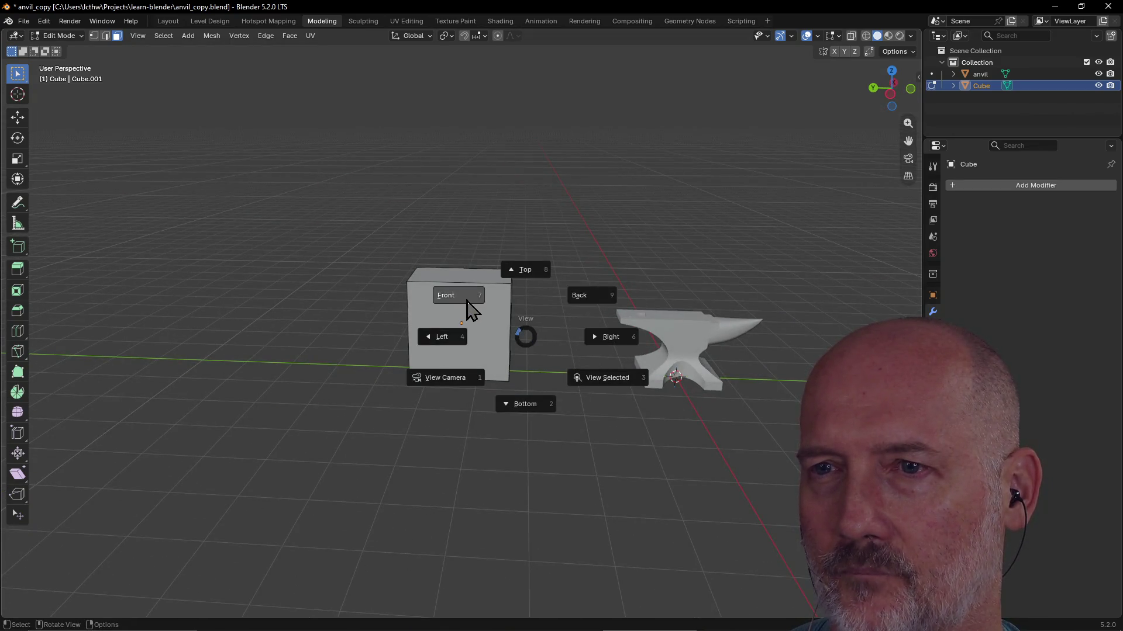
{"action": "left_click", "coordinate": [467, 308]}
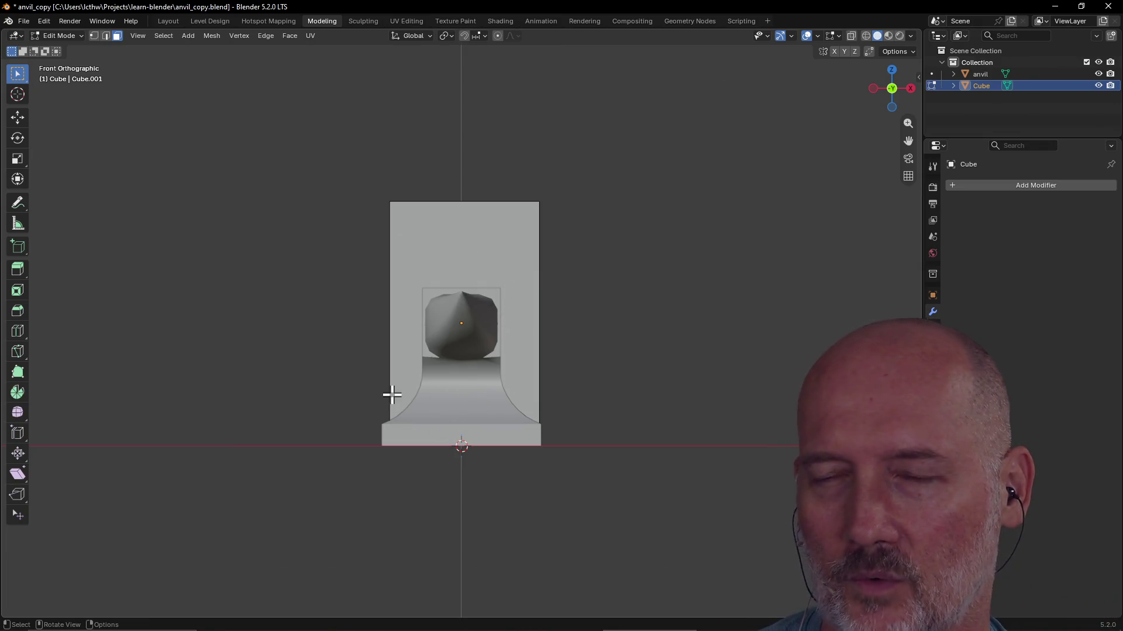
{"action": "mouse_move", "coordinate": [391, 395]}
{"action": "middle_mouse_down"}
{"action": "mouse_move", "coordinate": [474, 431]}
{"action": "mouse_move", "coordinate": [514, 426]}
{"action": "middle_mouse_up"}
{"action": "mouse_move", "coordinate": [625, 413]}
{"action": "middle_mouse_down"}
{"action": "mouse_move", "coordinate": [640, 421]}
{"action": "mouse_move", "coordinate": [574, 381]}
{"action": "mouse_move", "coordinate": [720, 428]}
{"action": "middle_mouse_up"}
{"action": "mouse_move", "coordinate": [712, 349]}
{"action": "middle_mouse_down"}
{"action": "mouse_move", "coordinate": [579, 358]}
{"action": "mouse_move", "coordinate": [731, 361]}
{"action": "mouse_move", "coordinate": [708, 336]}
{"action": "mouse_move", "coordinate": [594, 329]}
{"action": "middle_mouse_up"}
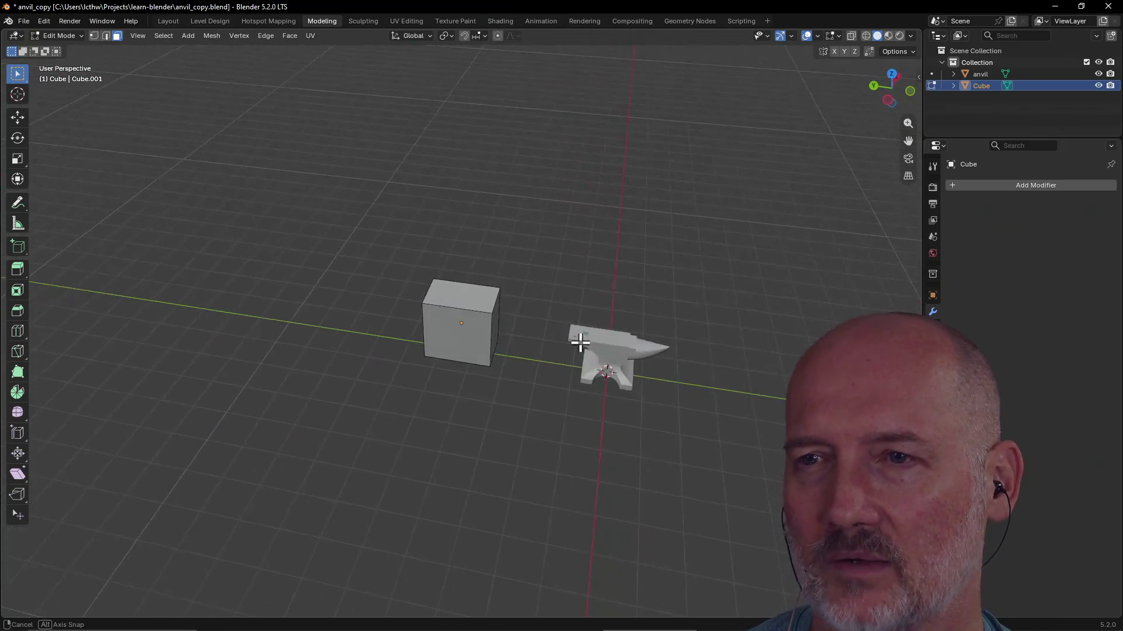
{"action": "scroll", "coordinate": [594, 330], "scroll_direction": "up", "scroll_amount": 3}
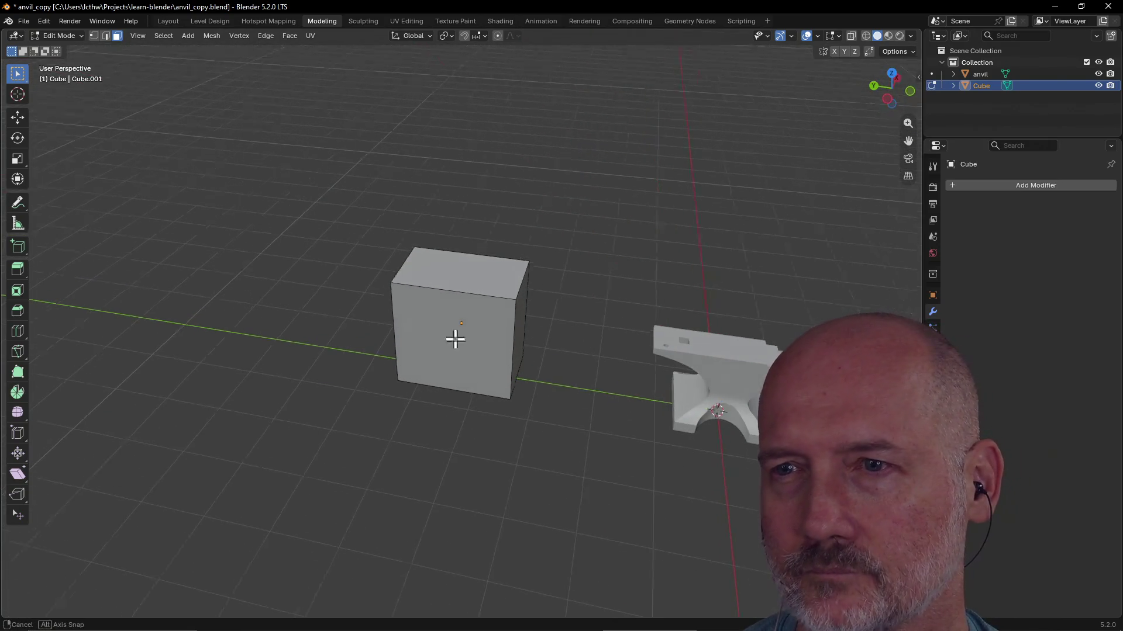
{"action": "middle_click_drag", "start_coordinate": [441, 339], "coordinate": [553, 342]}
{"action": "left_click_drag", "start_coordinate": [508, 182], "coordinate": [637, 288]}
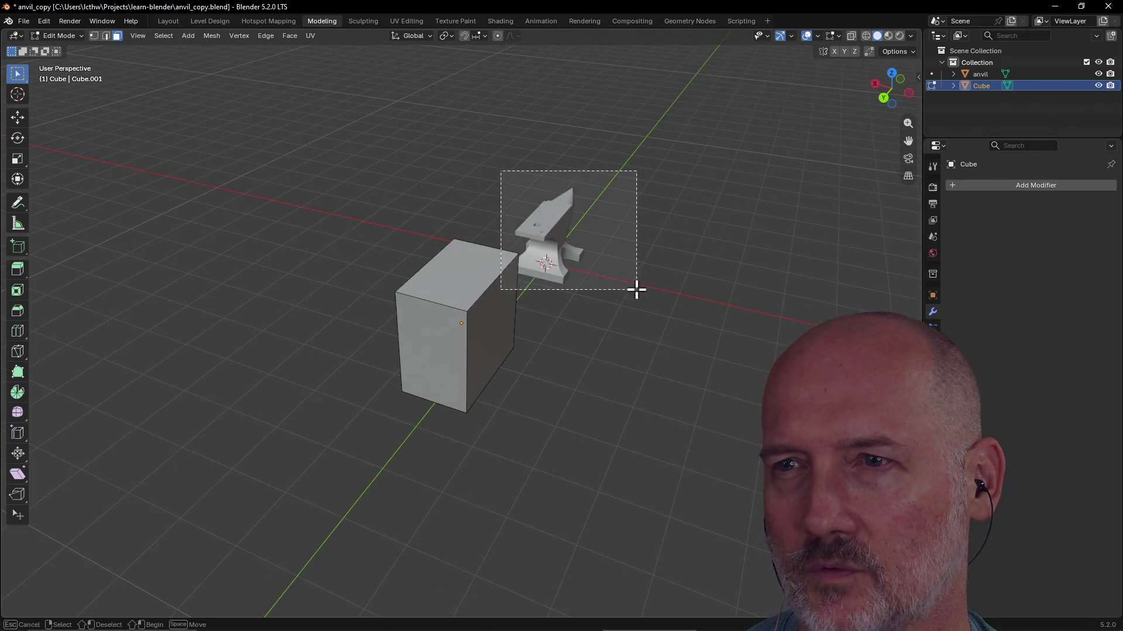
{"action": "key", "text": "a"}
{"action": "middle_click_drag", "start_coordinate": [638, 288], "coordinate": [544, 253]}
{"action": "left_click", "coordinate": [691, 342]}
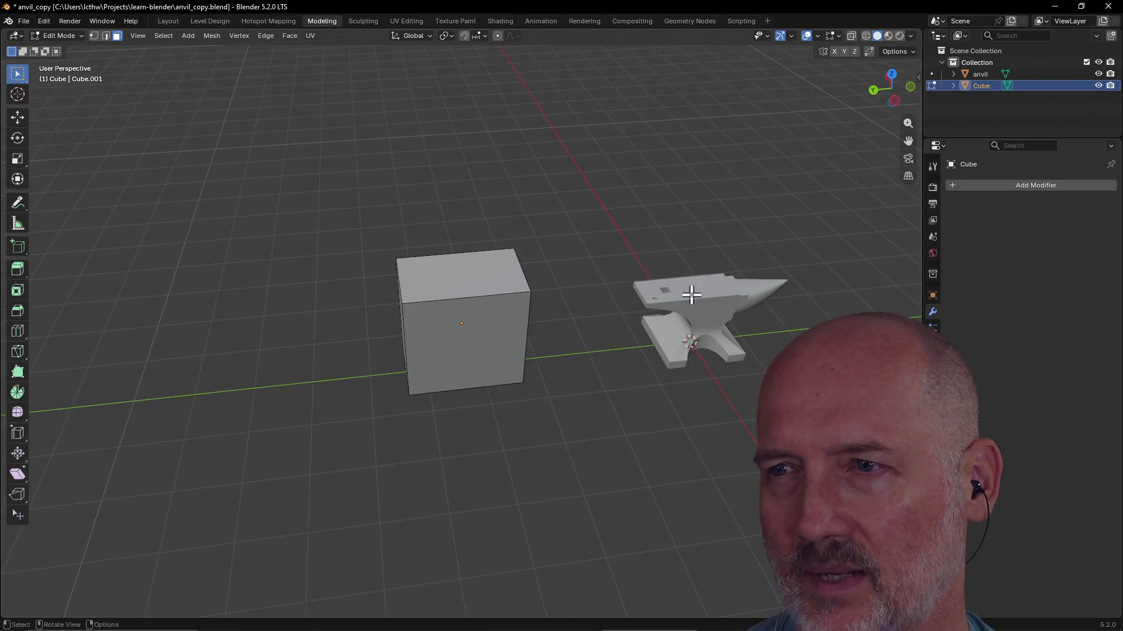
{"action": "middle_click_drag", "start_coordinate": [685, 293], "coordinate": [539, 282]}
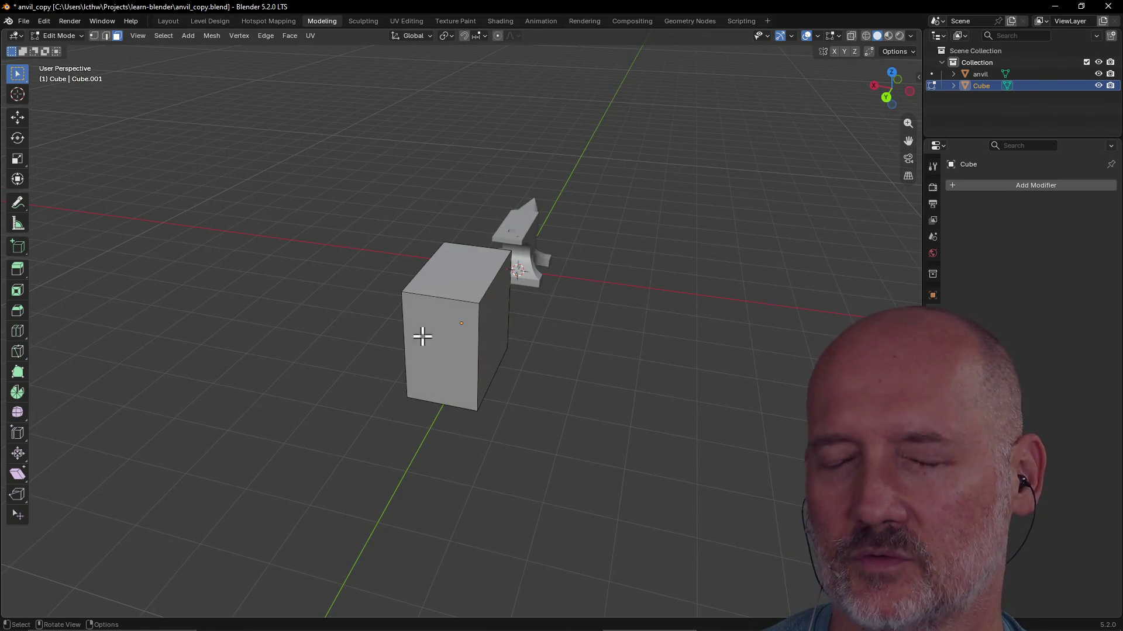
{"action": "key", "text": "grave"}
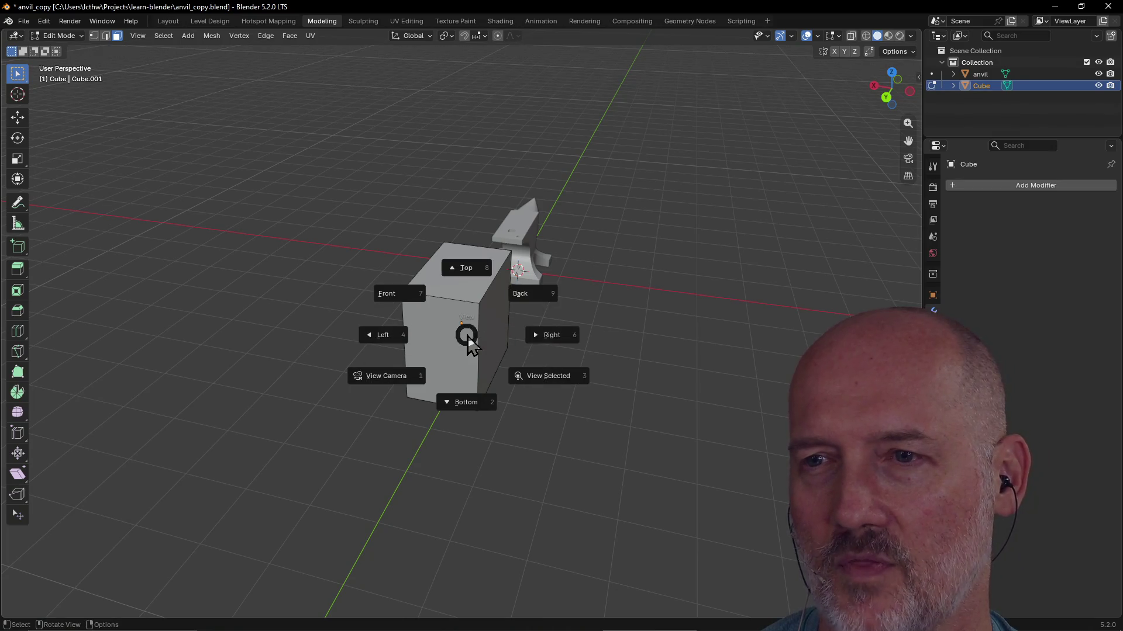
{"action": "left_click", "coordinate": [409, 295]}
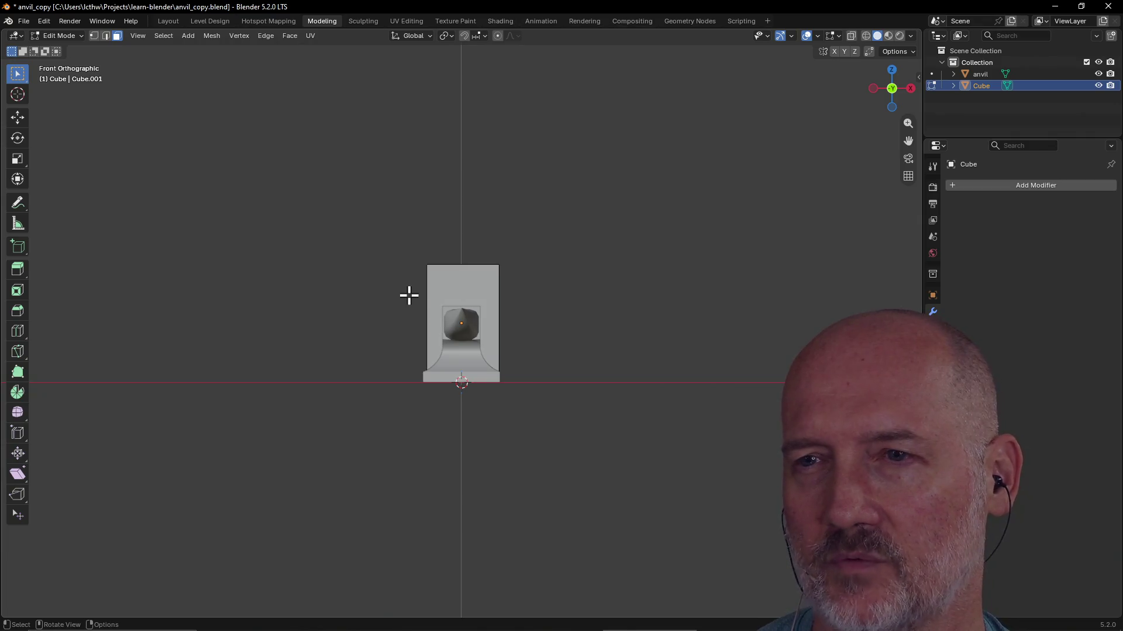
{"action": "mouse_move", "coordinate": [424, 297]}
{"action": "middle_mouse_down"}
{"action": "mouse_move", "coordinate": [524, 328]}
{"action": "mouse_move", "coordinate": [606, 333]}
{"action": "middle_mouse_up"}
{"action": "left_click", "coordinate": [493, 341]}
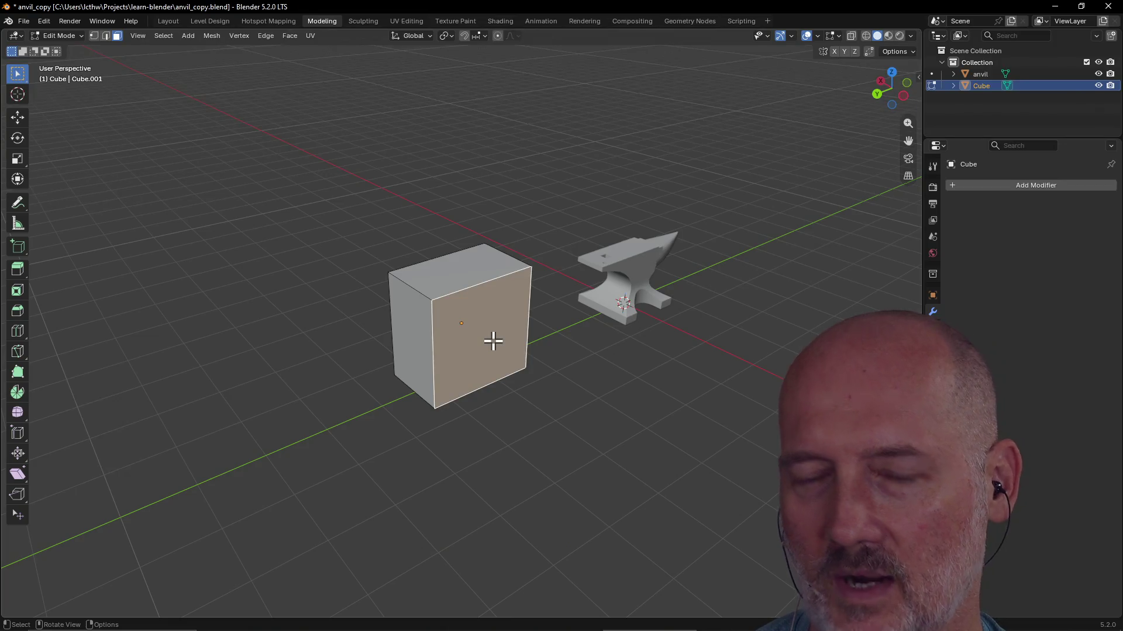
{"action": "key", "text": "g"}
{"action": "key", "text": "x"}
{"action": "left_click", "coordinate": [494, 343]}
{"action": "left_click", "coordinate": [564, 369]}
{"action": "mouse_move", "coordinate": [564, 369]}
{"action": "middle_mouse_down"}
{"action": "mouse_move", "coordinate": [641, 353]}
{"action": "mouse_move", "coordinate": [647, 333]}
{"action": "mouse_move", "coordinate": [612, 367]}
{"action": "mouse_move", "coordinate": [406, 358]}
{"action": "middle_mouse_up"}
{"action": "key", "text": "grave"}
{"action": "left_click", "coordinate": [363, 331]}
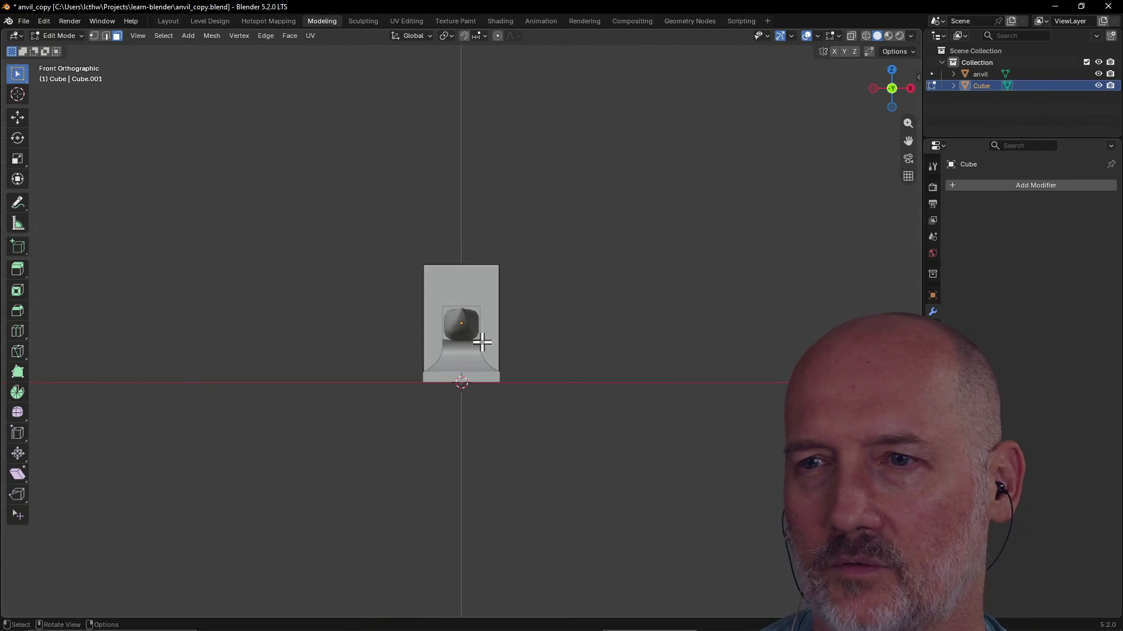
{"action": "scroll", "coordinate": [427, 321], "scroll_direction": "up", "scroll_amount": 2}
{"action": "scroll", "coordinate": [431, 271], "scroll_direction": "up", "scroll_amount": 2}
{"action": "scroll", "coordinate": [383, 306], "scroll_direction": "down", "scroll_amount": 3}
{"action": "scroll", "coordinate": [385, 305], "scroll_direction": "down", "scroll_amount": 1}
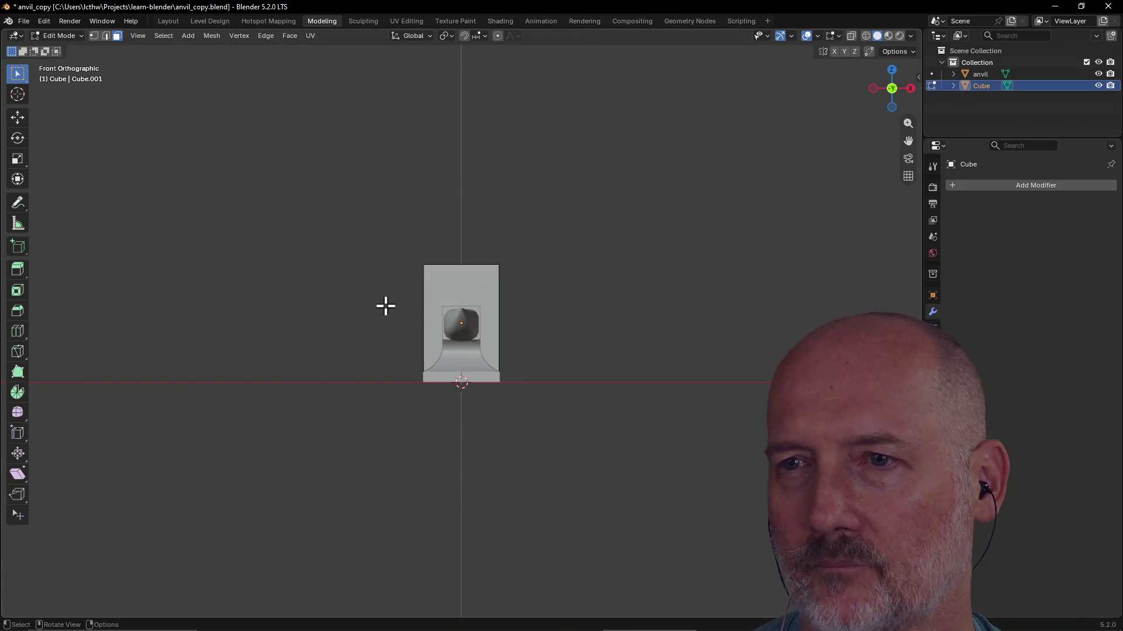
{"action": "mouse_move", "coordinate": [360, 323]}
{"action": "middle_mouse_down"}
{"action": "mouse_move", "coordinate": [368, 339]}
{"action": "mouse_move", "coordinate": [488, 363]}
{"action": "mouse_move", "coordinate": [619, 363]}
{"action": "middle_mouse_up"}
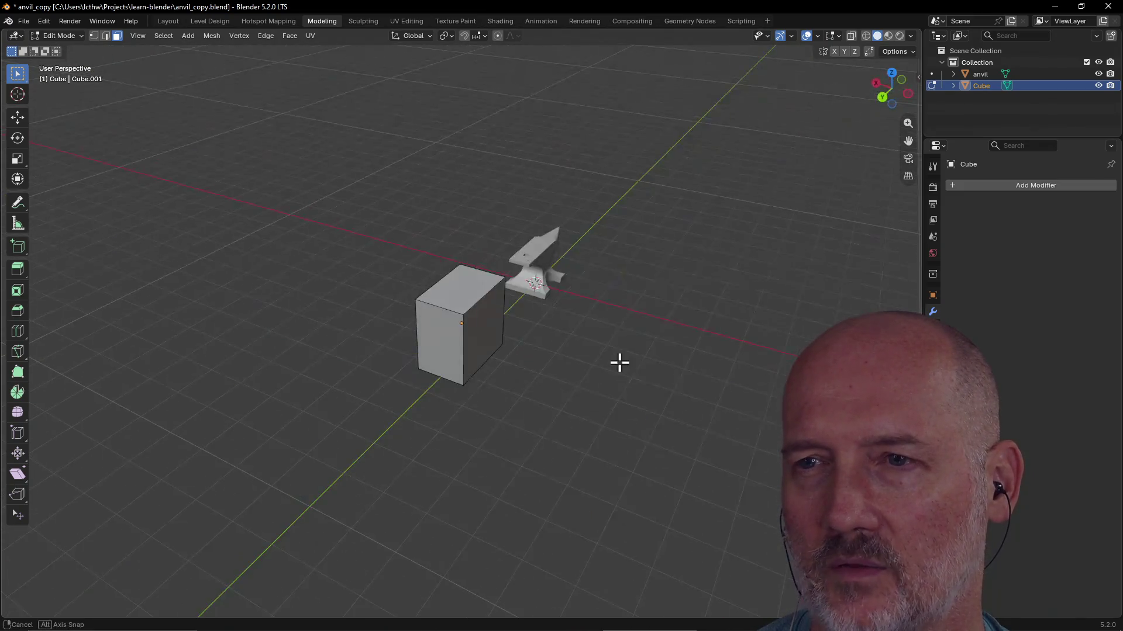
{"action": "middle_click_drag", "start_coordinate": [510, 367], "coordinate": [516, 341]}
{"action": "scroll", "coordinate": [579, 319], "scroll_direction": "up", "scroll_amount": 2}
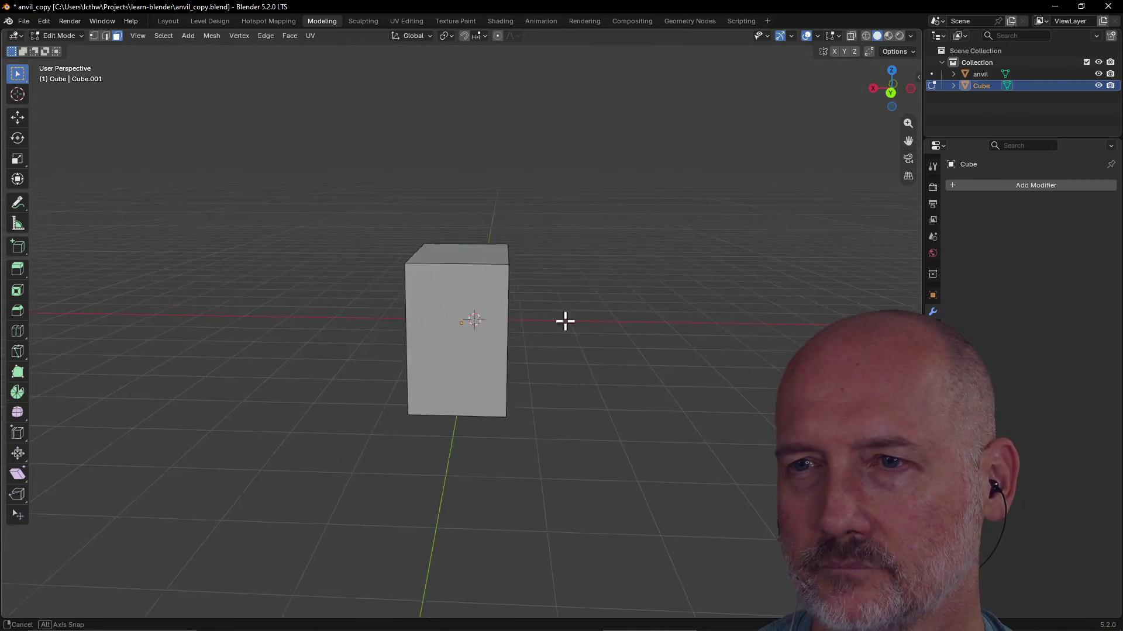
{"action": "middle_click_drag", "start_coordinate": [579, 319], "coordinate": [510, 323]}
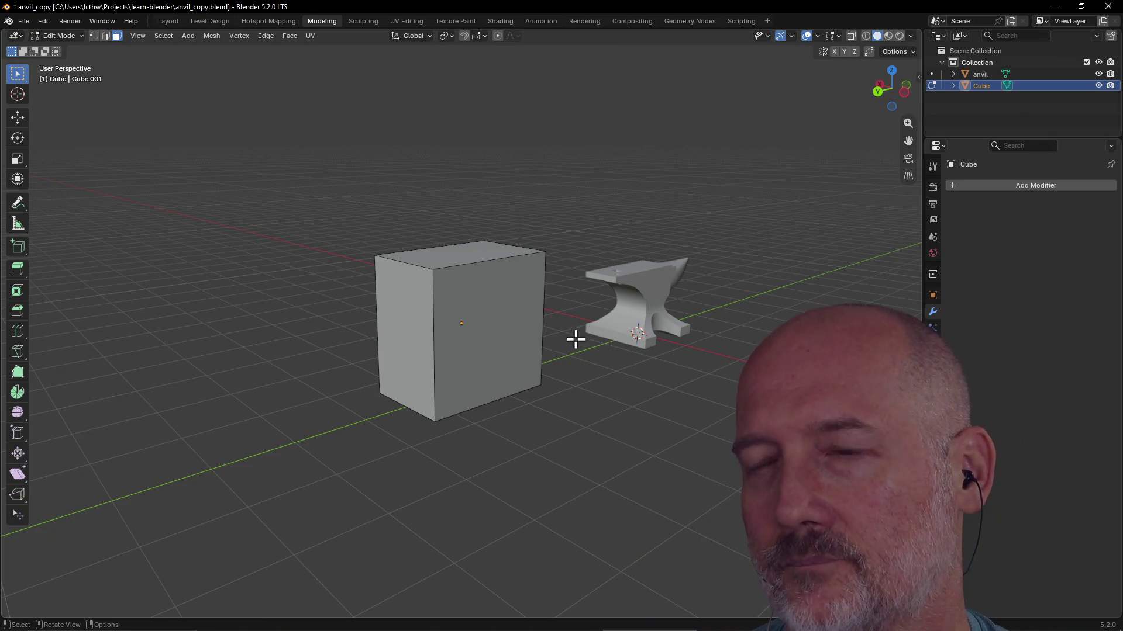
{"action": "scroll", "coordinate": [578, 368], "scroll_direction": "up", "scroll_amount": 3}
{"action": "scroll", "coordinate": [577, 352], "scroll_direction": "down", "scroll_amount": 3}
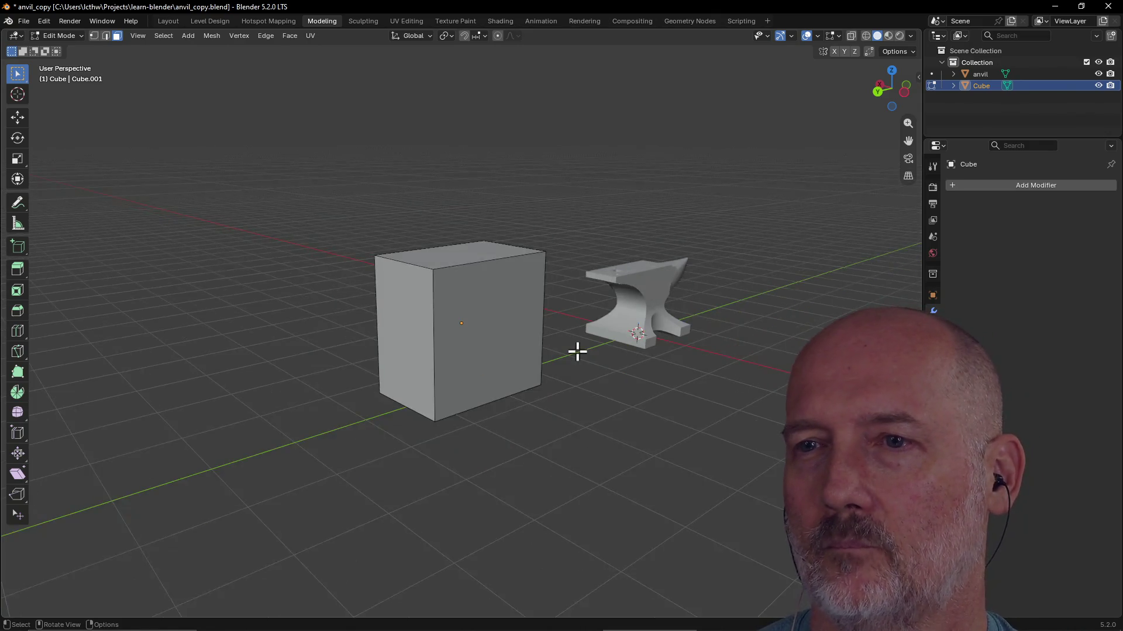
{"action": "scroll", "coordinate": [577, 352], "scroll_direction": "up", "scroll_amount": 1}
{"action": "mouse_move", "coordinate": [588, 450]}
{"action": "middle_mouse_down"}
{"action": "mouse_move", "coordinate": [597, 429]}
{"action": "mouse_move", "coordinate": [490, 377]}
{"action": "mouse_move", "coordinate": [523, 359]}
{"action": "mouse_move", "coordinate": [539, 383]}
{"action": "middle_mouse_up"}
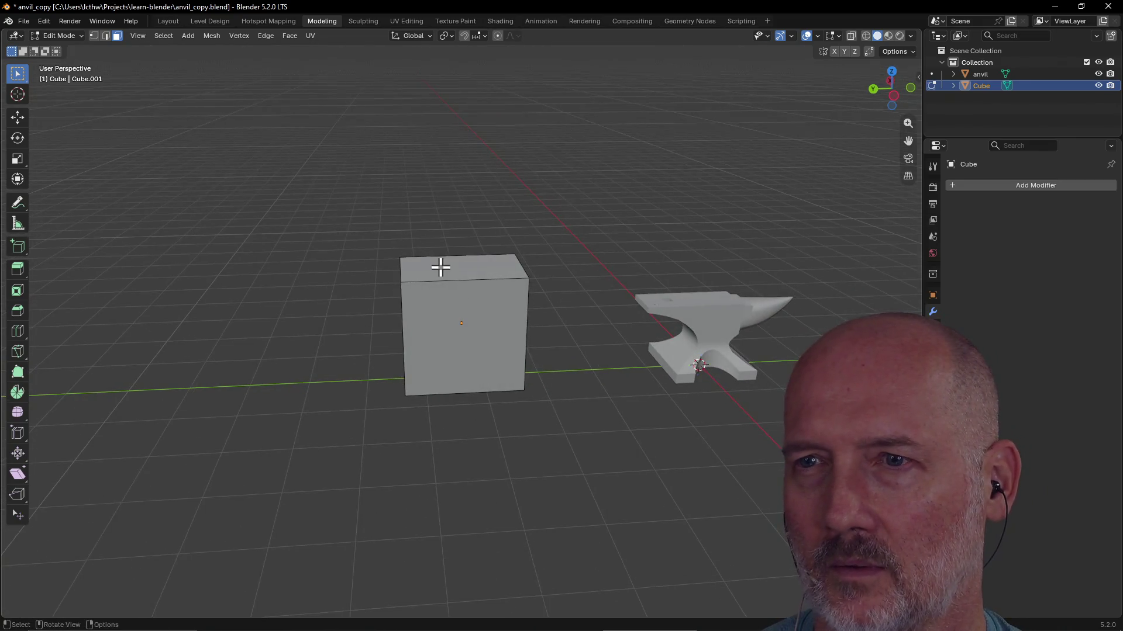
Lower the block's top face along Z to shorten the box, checking it from several angles and undoing a stray action
{"action": "key", "text": "g"}
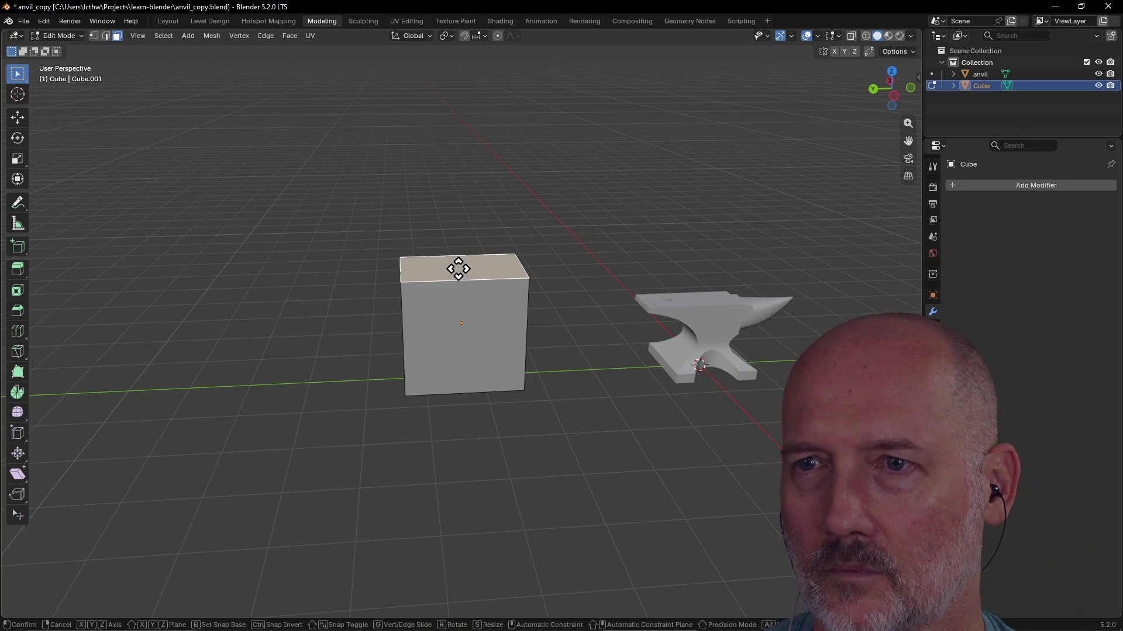
{"action": "key", "text": "z"}
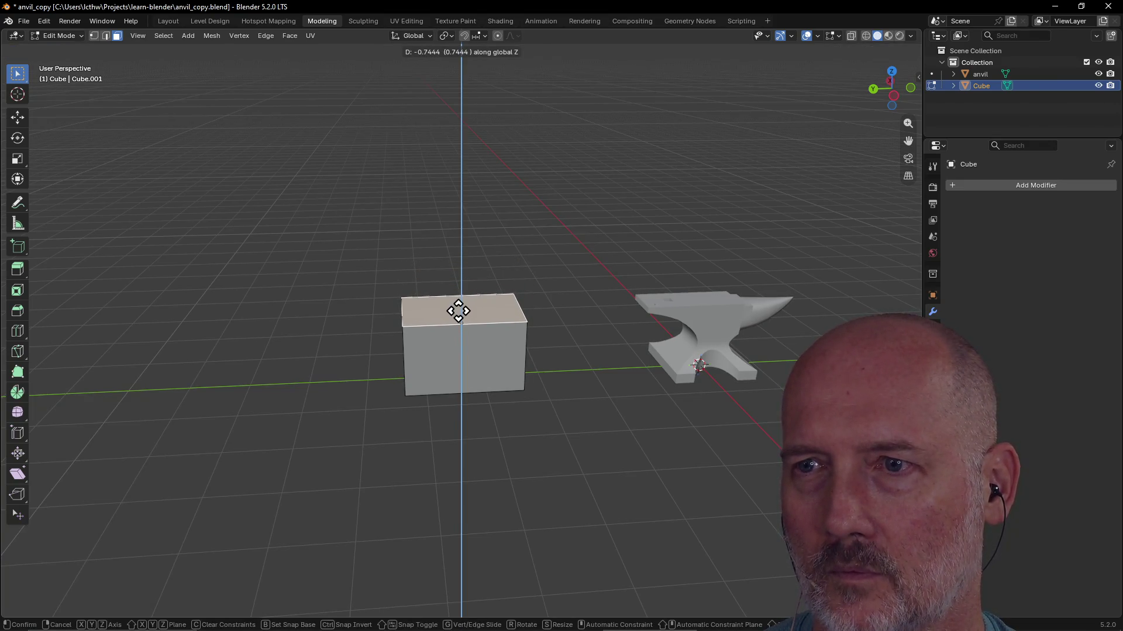
{"action": "left_click", "coordinate": [458, 310]}
{"action": "mouse_move", "coordinate": [476, 346]}
{"action": "middle_mouse_down"}
{"action": "mouse_move", "coordinate": [618, 322]}
{"action": "mouse_move", "coordinate": [477, 344]}
{"action": "mouse_move", "coordinate": [448, 400]}
{"action": "mouse_move", "coordinate": [611, 386]}
{"action": "mouse_move", "coordinate": [609, 396]}
{"action": "mouse_move", "coordinate": [589, 336]}
{"action": "mouse_move", "coordinate": [621, 331]}
{"action": "mouse_move", "coordinate": [595, 378]}
{"action": "mouse_move", "coordinate": [640, 351]}
{"action": "mouse_move", "coordinate": [562, 394]}
{"action": "mouse_move", "coordinate": [597, 143]}
{"action": "mouse_move", "coordinate": [461, 219]}
{"action": "mouse_move", "coordinate": [565, 178]}
{"action": "middle_mouse_up"}
{"action": "mouse_move", "coordinate": [534, 251]}
{"action": "middle_mouse_down"}
{"action": "mouse_move", "coordinate": [562, 221]}
{"action": "mouse_move", "coordinate": [566, 243]}
{"action": "mouse_move", "coordinate": [565, 193]}
{"action": "mouse_move", "coordinate": [532, 218]}
{"action": "mouse_move", "coordinate": [544, 193]}
{"action": "mouse_move", "coordinate": [492, 232]}
{"action": "mouse_move", "coordinate": [572, 246]}
{"action": "mouse_move", "coordinate": [594, 220]}
{"action": "mouse_move", "coordinate": [574, 234]}
{"action": "mouse_move", "coordinate": [614, 221]}
{"action": "mouse_move", "coordinate": [659, 241]}
{"action": "mouse_move", "coordinate": [601, 231]}
{"action": "mouse_move", "coordinate": [628, 229]}
{"action": "mouse_move", "coordinate": [598, 238]}
{"action": "middle_mouse_up"}
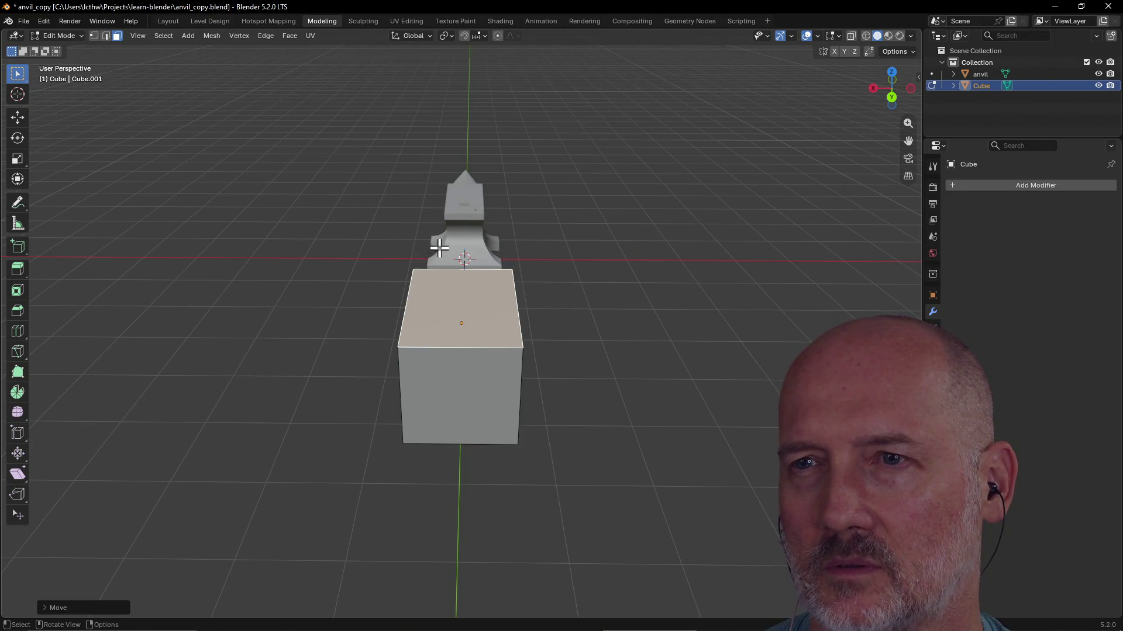
{"action": "mouse_move", "coordinate": [475, 252]}
{"action": "middle_mouse_down"}
{"action": "mouse_move", "coordinate": [377, 219]}
{"action": "mouse_move", "coordinate": [450, 216]}
{"action": "mouse_move", "coordinate": [426, 223]}
{"action": "mouse_move", "coordinate": [497, 242]}
{"action": "mouse_move", "coordinate": [482, 251]}
{"action": "mouse_move", "coordinate": [482, 152]}
{"action": "middle_mouse_up"}
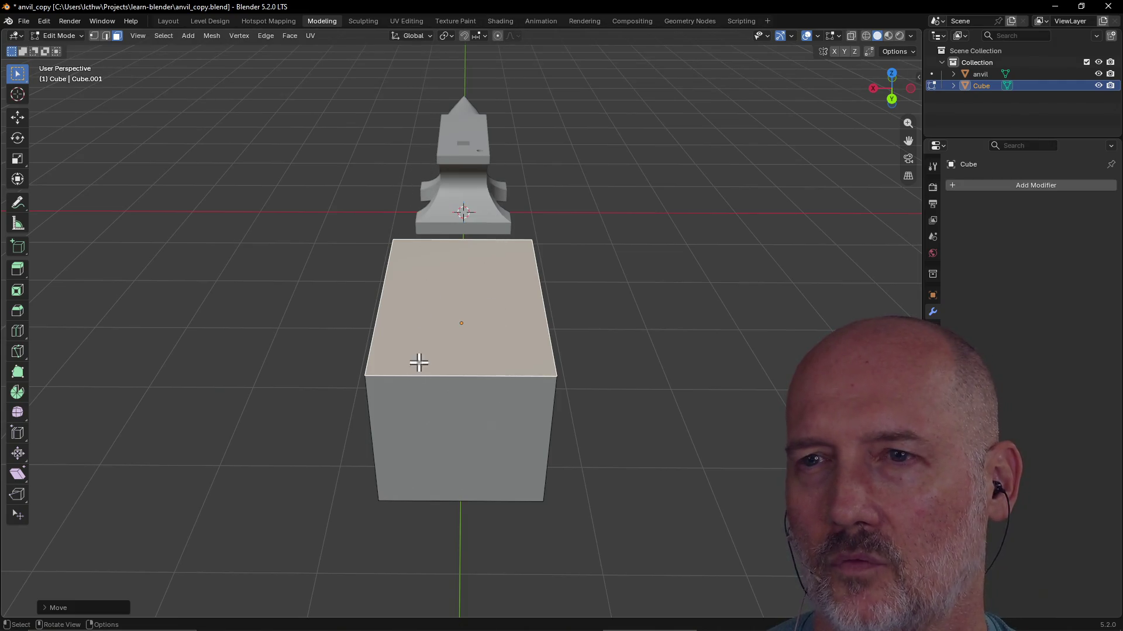
{"action": "key", "text": "ctrl"}
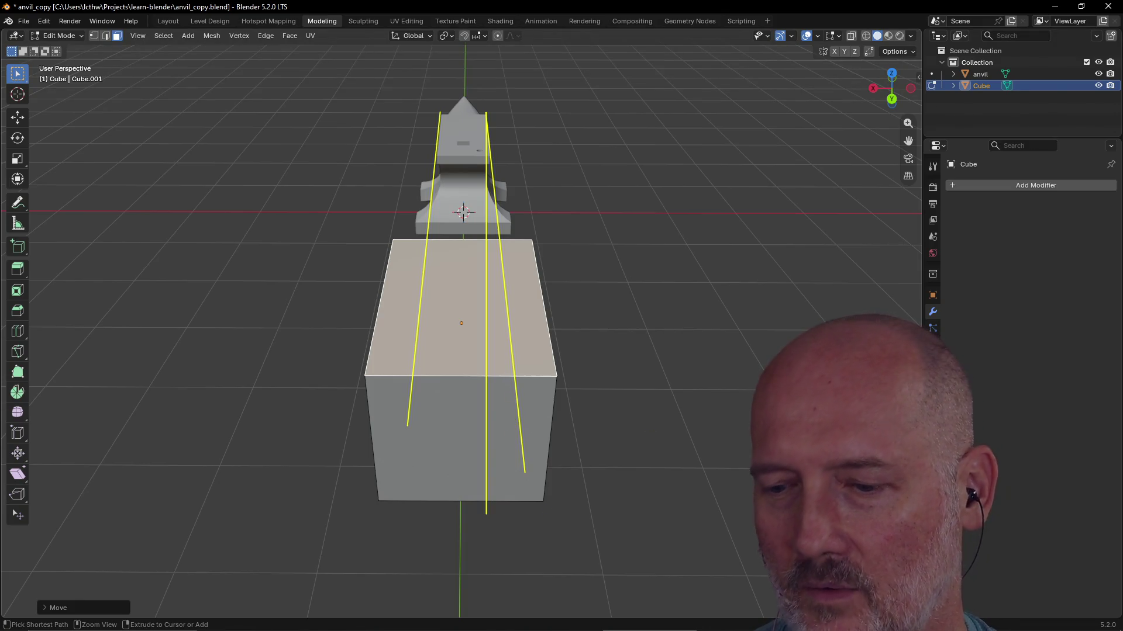
{"action": "key", "text": "ctrl+z"}
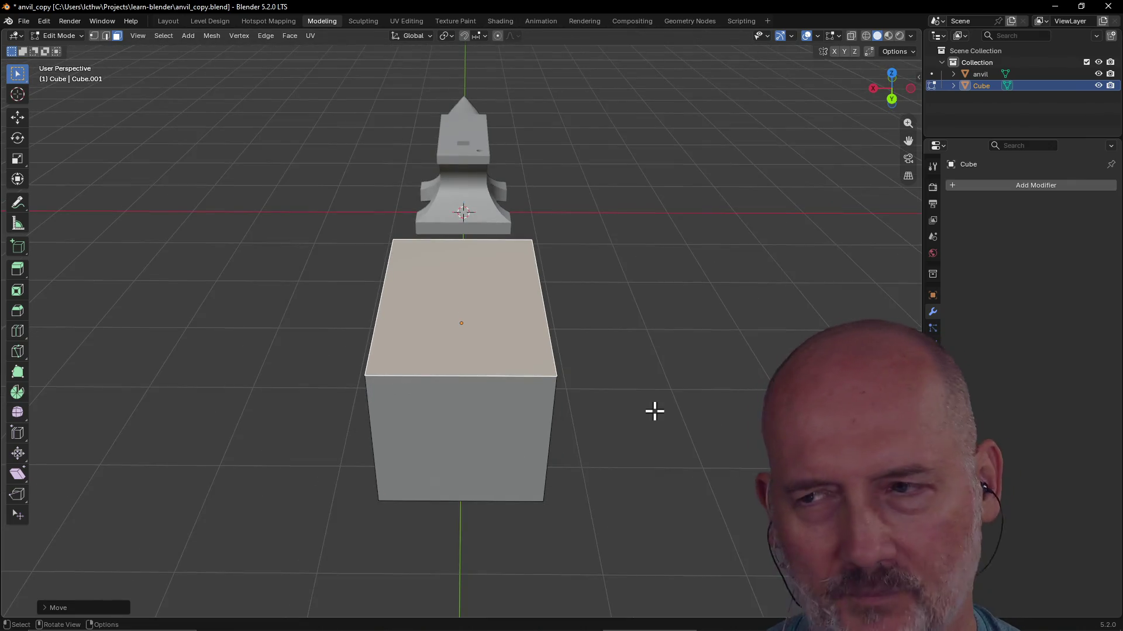
{"action": "middle_click_drag", "start_coordinate": [656, 413], "coordinate": [661, 431]}
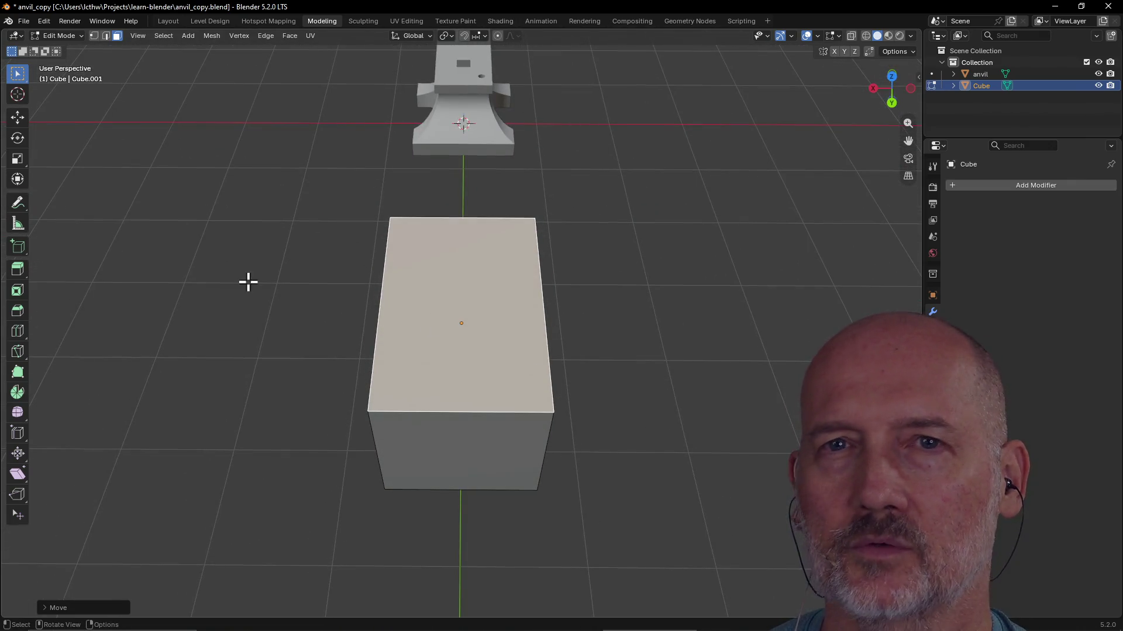
Scale the block's top face to about 0.49 along X so the sides taper, then view it straight from the front
{"action": "left_click", "coordinate": [374, 290]}
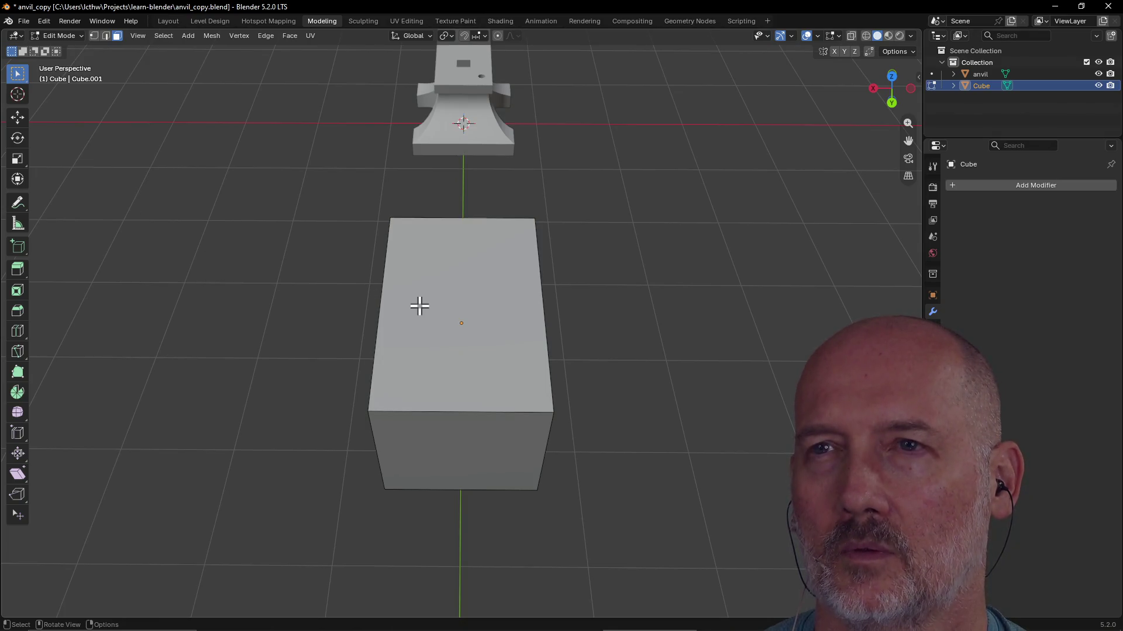
{"action": "scroll", "coordinate": [416, 302], "scroll_direction": "down", "scroll_amount": 3}
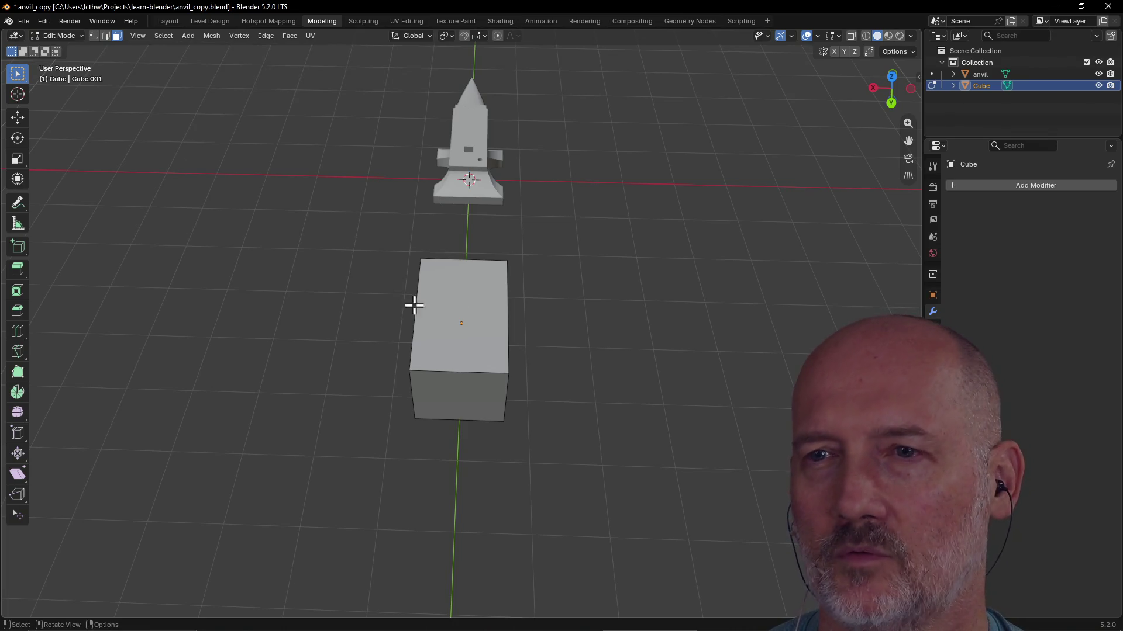
{"action": "left_click", "coordinate": [449, 300]}
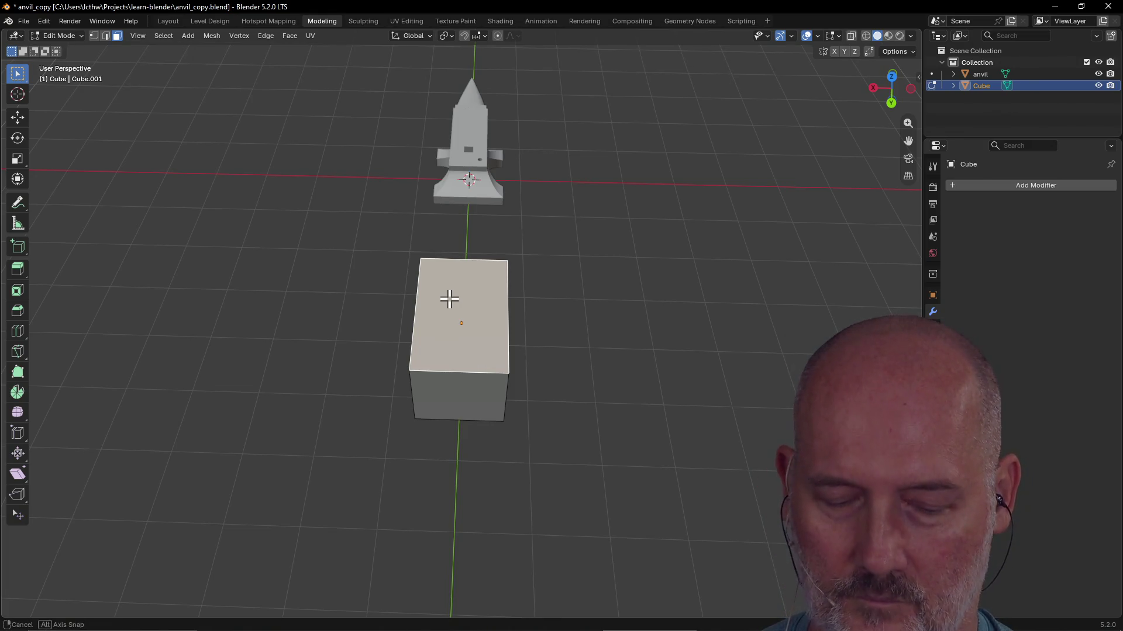
{"action": "key", "text": "s"}
{"action": "key", "text": "x"}
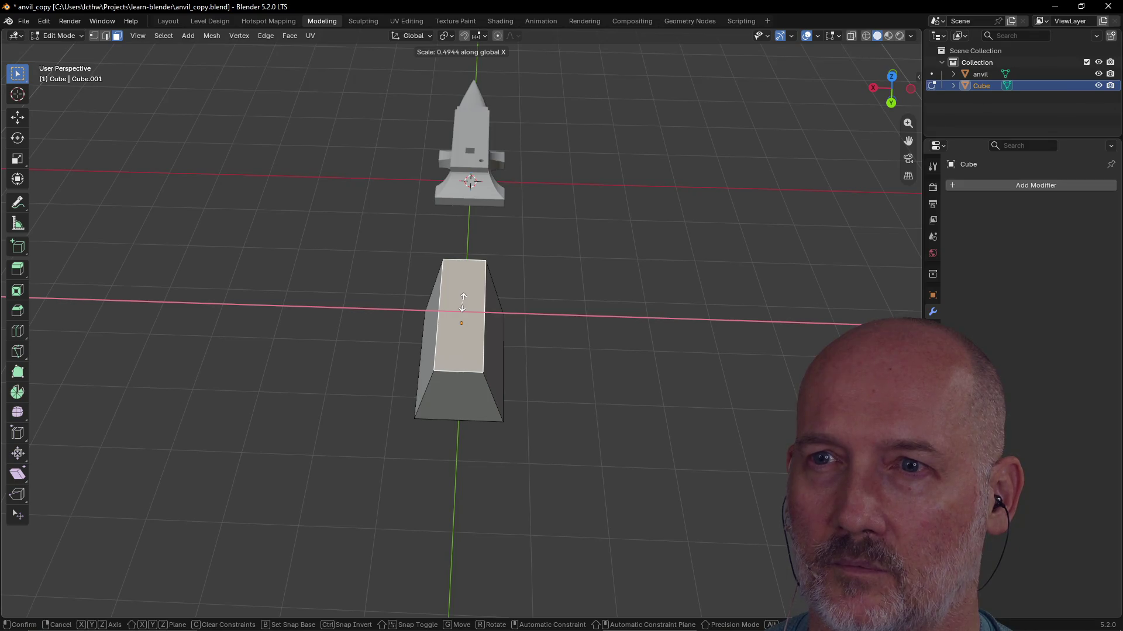
{"action": "left_click", "coordinate": [462, 302]}
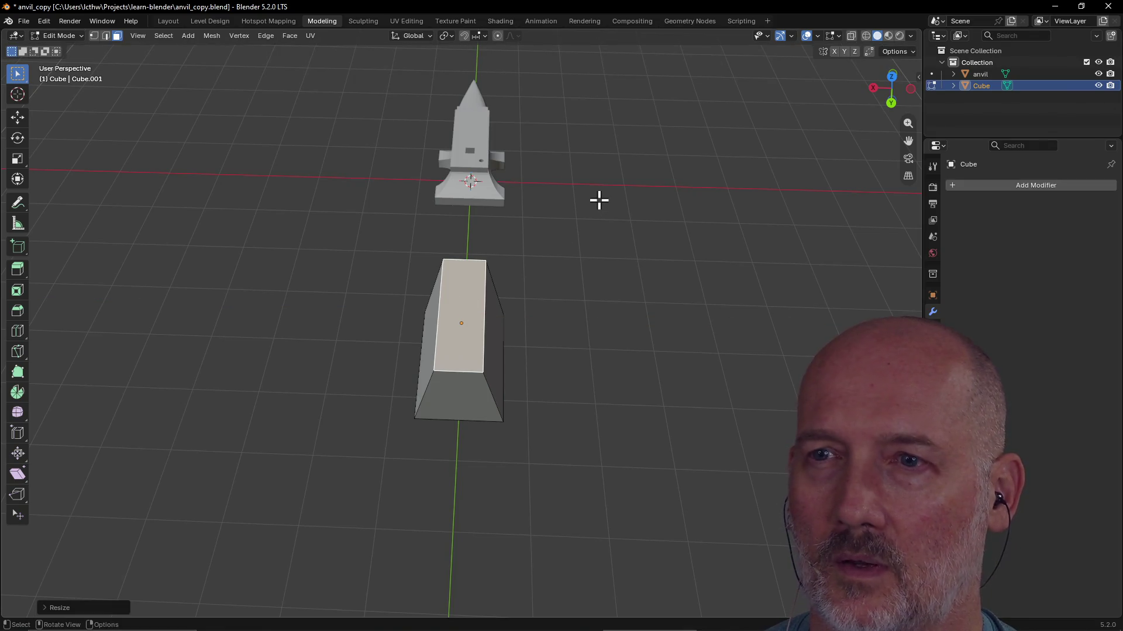
{"action": "key", "text": "grave"}
{"action": "left_click", "coordinate": [514, 201]}
{"action": "mouse_move", "coordinate": [514, 201]}
{"action": "middle_mouse_down"}
{"action": "mouse_move", "coordinate": [525, 166]}
{"action": "mouse_move", "coordinate": [839, 253]}
{"action": "mouse_move", "coordinate": [662, 266]}
{"action": "mouse_move", "coordinate": [716, 254]}
{"action": "middle_mouse_up"}
{"action": "key", "text": "KP_1"}
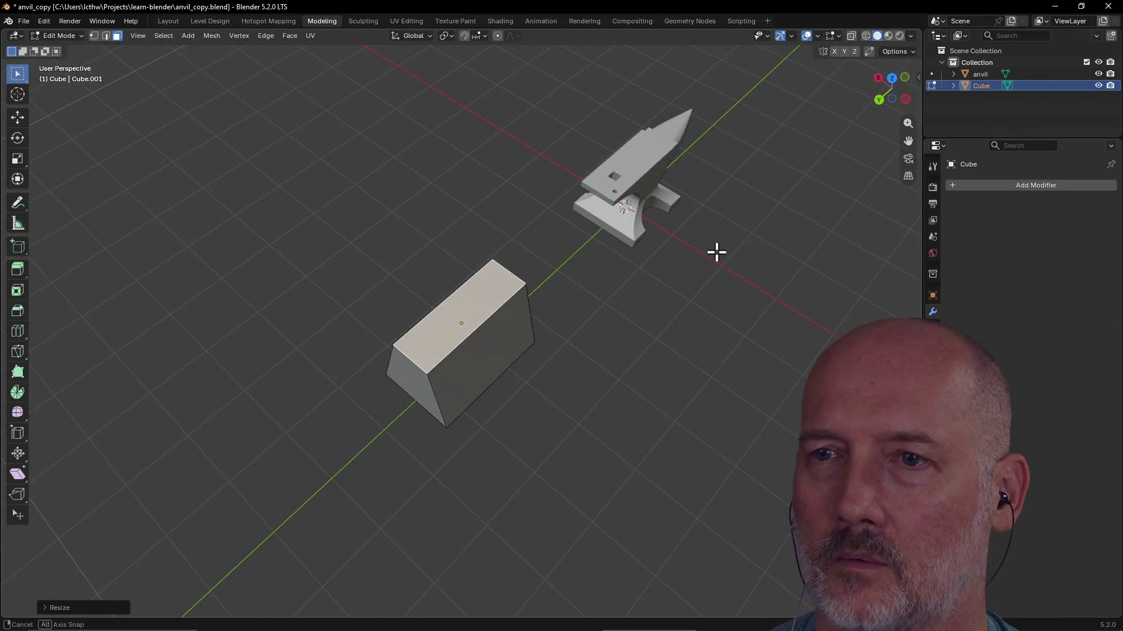
Start another X scale but leave the width unchanged, then orbit to inspect the tapered block
{"action": "key", "text": "s"}
{"action": "key", "text": "x"}
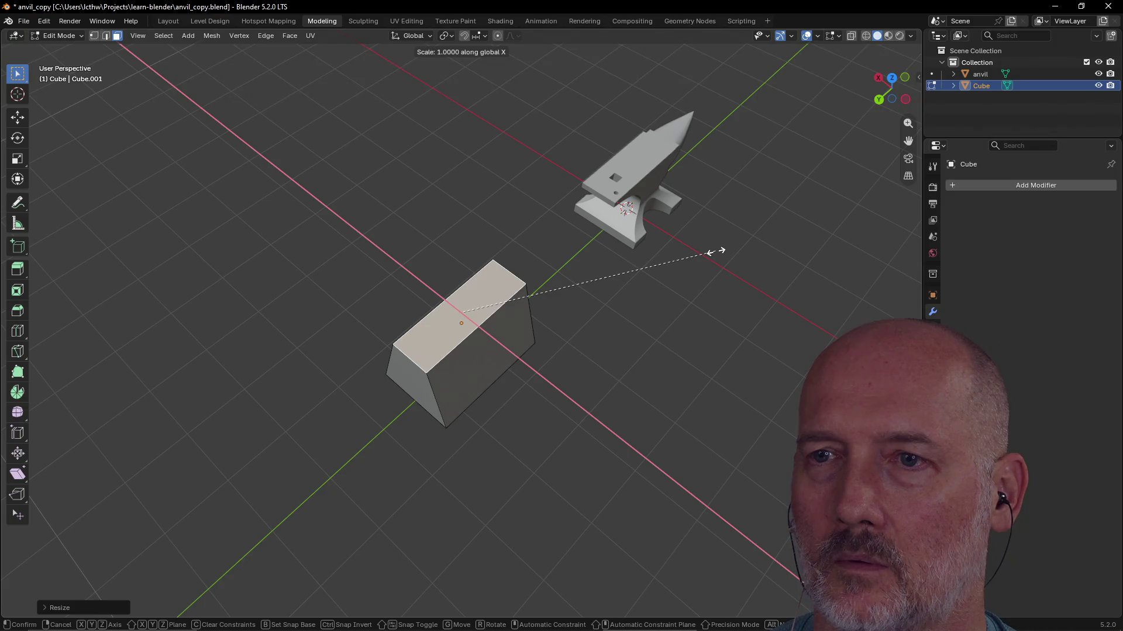
{"action": "left_click", "coordinate": [728, 261]}
{"action": "mouse_move", "coordinate": [731, 261]}
{"action": "middle_mouse_down"}
{"action": "mouse_move", "coordinate": [762, 230]}
{"action": "mouse_move", "coordinate": [672, 233]}
{"action": "mouse_move", "coordinate": [759, 224]}
{"action": "mouse_move", "coordinate": [571, 234]}
{"action": "mouse_move", "coordinate": [739, 201]}
{"action": "mouse_move", "coordinate": [659, 294]}
{"action": "mouse_move", "coordinate": [637, 256]}
{"action": "mouse_move", "coordinate": [526, 248]}
{"action": "mouse_move", "coordinate": [619, 263]}
{"action": "mouse_move", "coordinate": [466, 208]}
{"action": "mouse_move", "coordinate": [530, 271]}
{"action": "mouse_move", "coordinate": [439, 351]}
{"action": "mouse_move", "coordinate": [446, 371]}
{"action": "mouse_move", "coordinate": [514, 369]}
{"action": "mouse_move", "coordinate": [499, 349]}
{"action": "mouse_move", "coordinate": [476, 351]}
{"action": "mouse_move", "coordinate": [468, 355]}
{"action": "mouse_move", "coordinate": [647, 348]}
{"action": "mouse_move", "coordinate": [494, 346]}
{"action": "mouse_move", "coordinate": [546, 339]}
{"action": "mouse_move", "coordinate": [552, 364]}
{"action": "mouse_move", "coordinate": [429, 354]}
{"action": "mouse_move", "coordinate": [605, 339]}
{"action": "mouse_move", "coordinate": [514, 342]}
{"action": "mouse_move", "coordinate": [619, 313]}
{"action": "mouse_move", "coordinate": [485, 357]}
{"action": "middle_mouse_up"}
{"action": "mouse_move", "coordinate": [574, 334]}
{"action": "middle_mouse_down"}
{"action": "mouse_move", "coordinate": [511, 381]}
{"action": "mouse_move", "coordinate": [396, 375]}
{"action": "mouse_move", "coordinate": [381, 363]}
{"action": "mouse_move", "coordinate": [772, 341]}
{"action": "mouse_move", "coordinate": [544, 374]}
{"action": "mouse_move", "coordinate": [473, 357]}
{"action": "middle_mouse_up"}
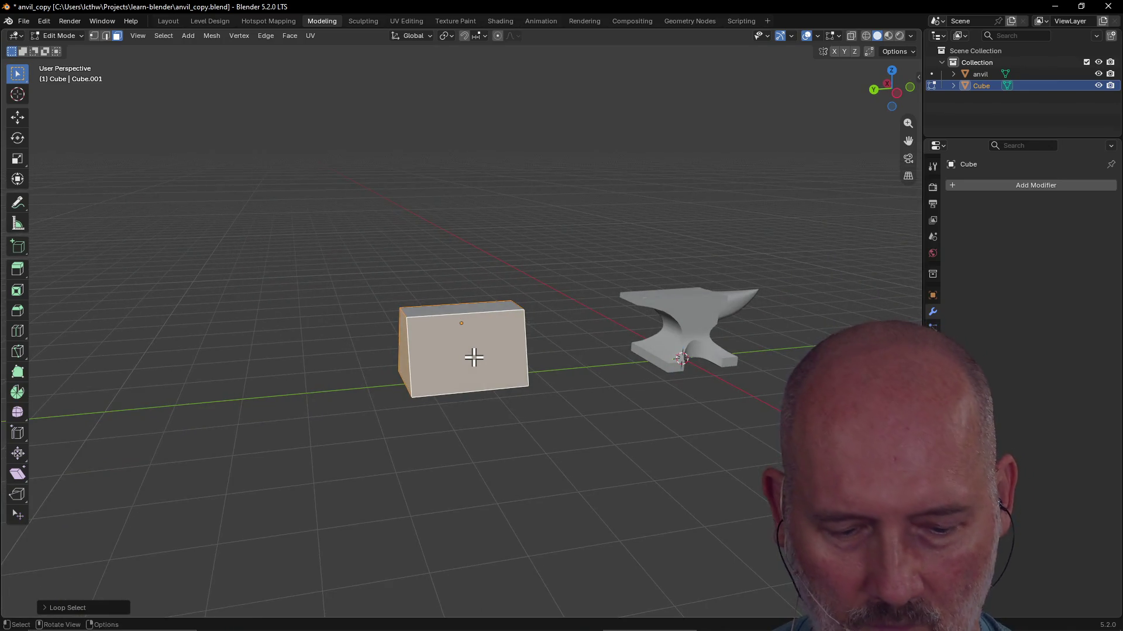
Place one horizontal loop cut at the block's middle, then select all faces and cancel a second trial loop cut
{"action": "key", "text": "ctrl+r"}
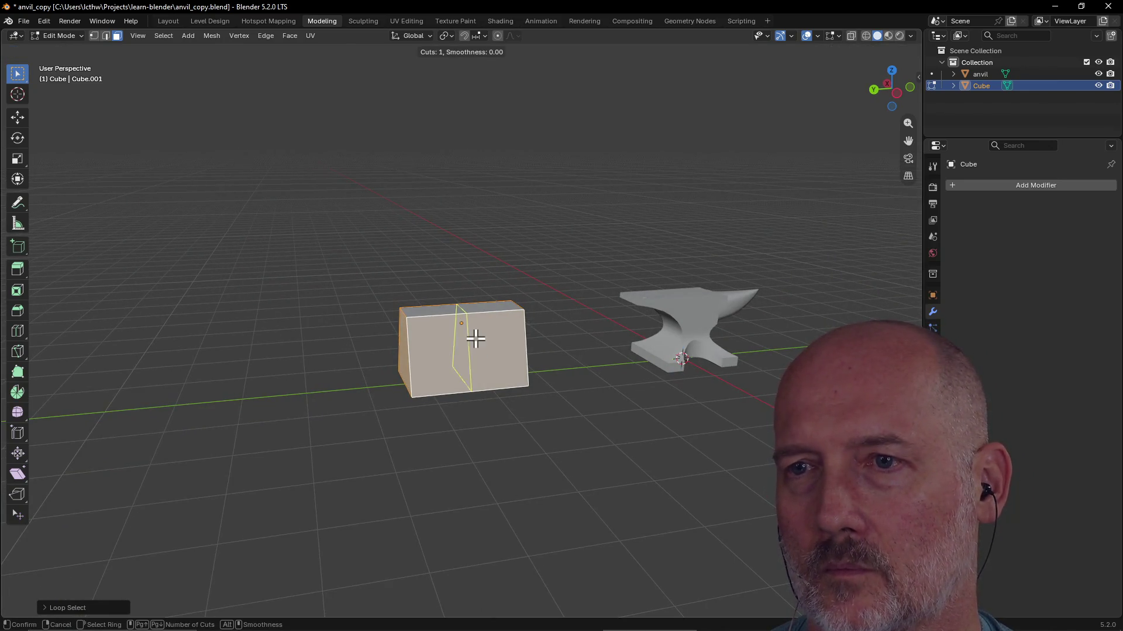
{"action": "left_click", "coordinate": [420, 358]}
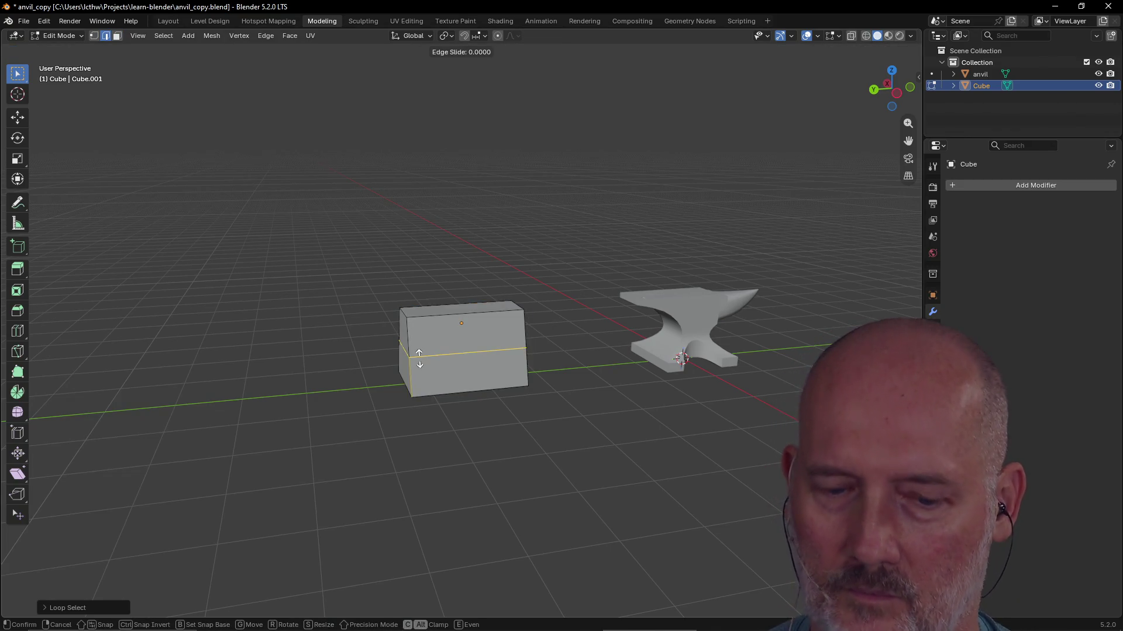
{"action": "left_click", "coordinate": [420, 358]}
{"action": "key", "text": "3"}
{"action": "key", "text": "a"}
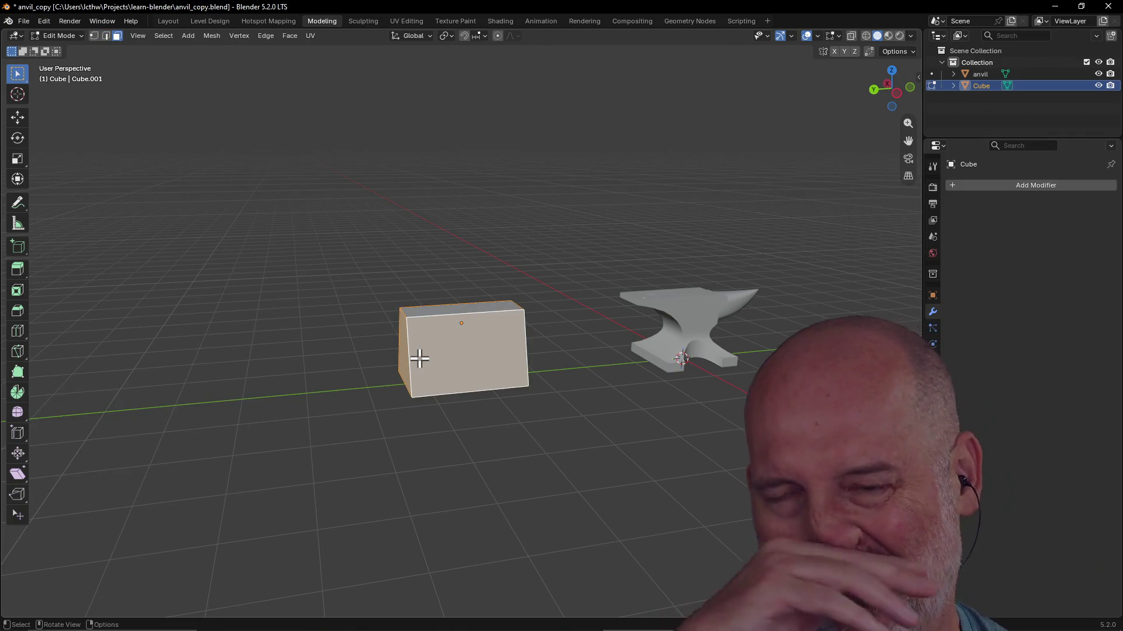
{"action": "key", "text": "ctrl+r"}
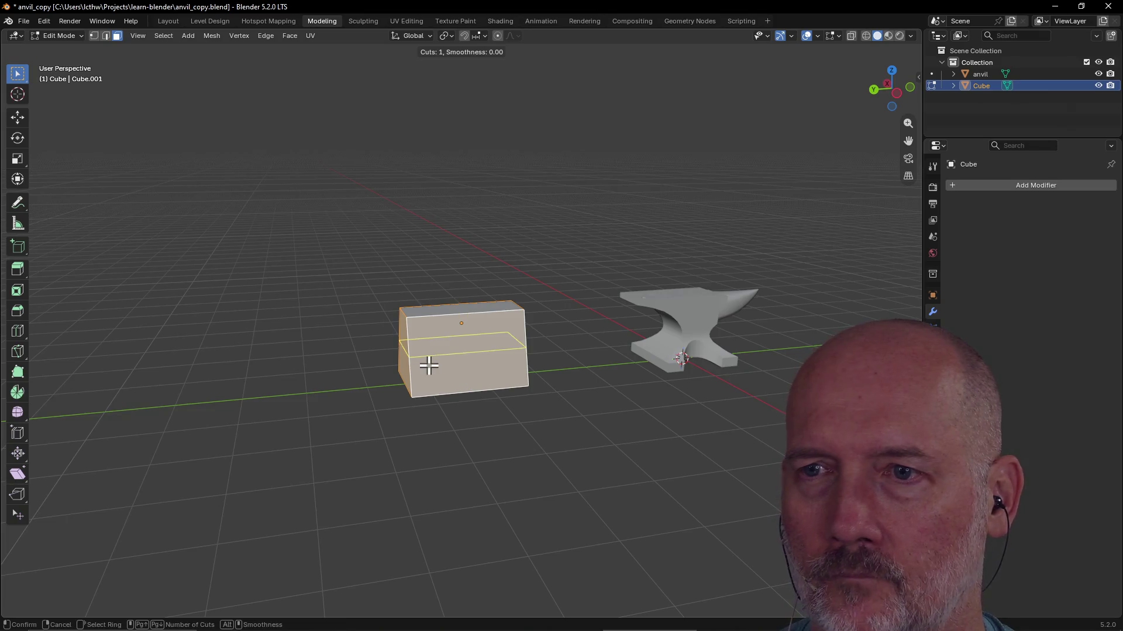
{"action": "scroll", "coordinate": [423, 366], "scroll_direction": "up", "scroll_amount": 1}
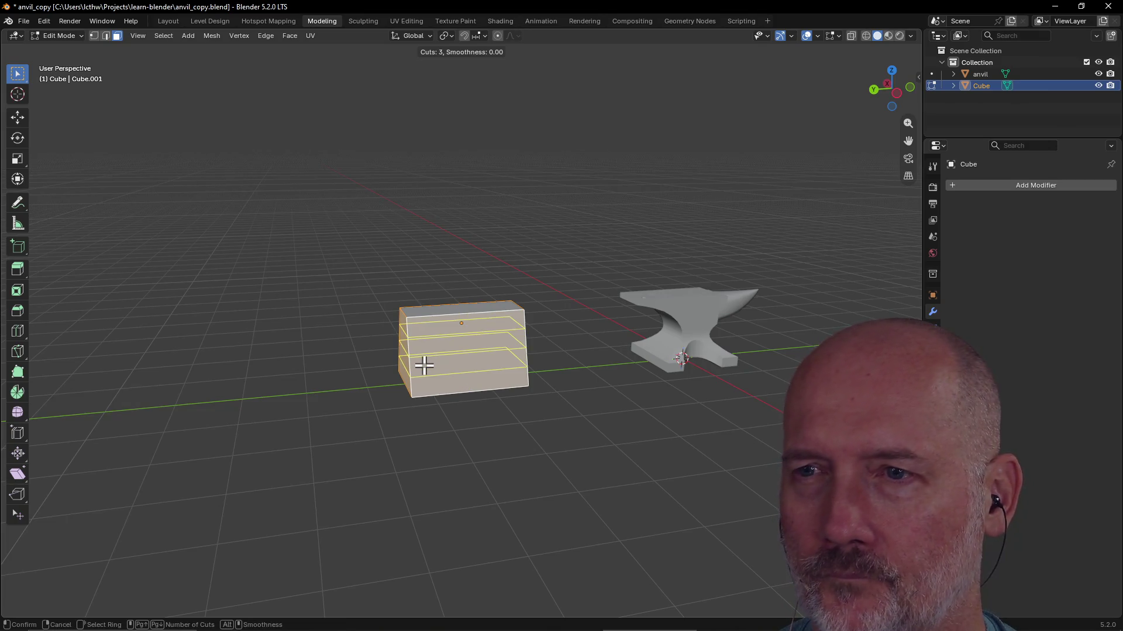
{"action": "scroll", "coordinate": [424, 366], "scroll_direction": "up", "scroll_amount": 1}
{"action": "scroll", "coordinate": [424, 366], "scroll_direction": "up", "scroll_amount": 1}
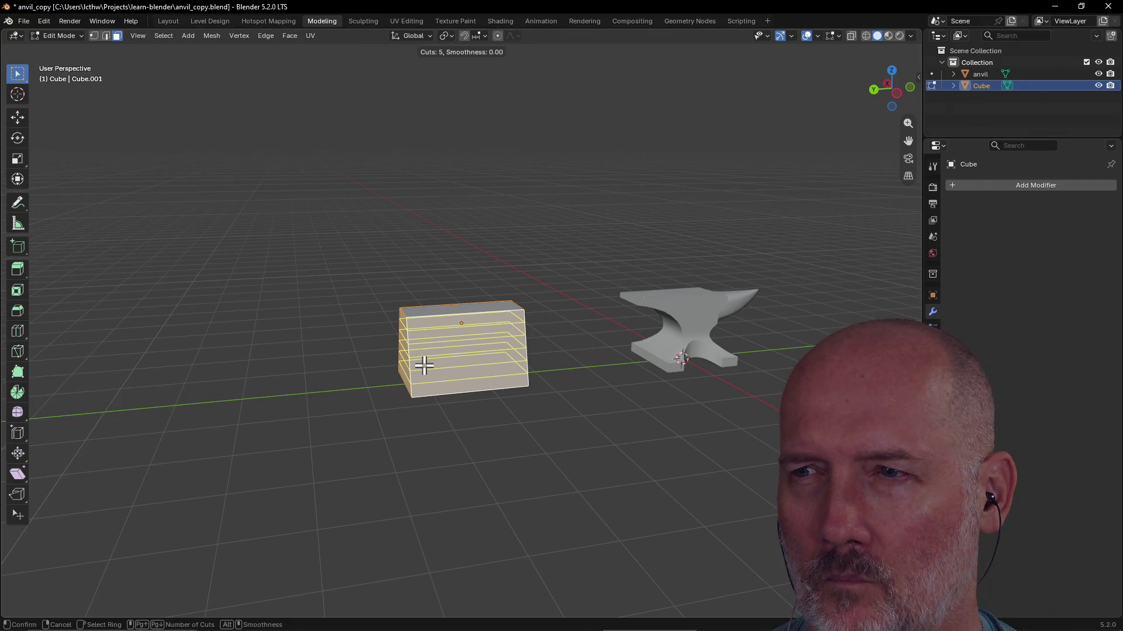
{"action": "scroll", "coordinate": [423, 366], "scroll_direction": "up", "scroll_amount": 1}
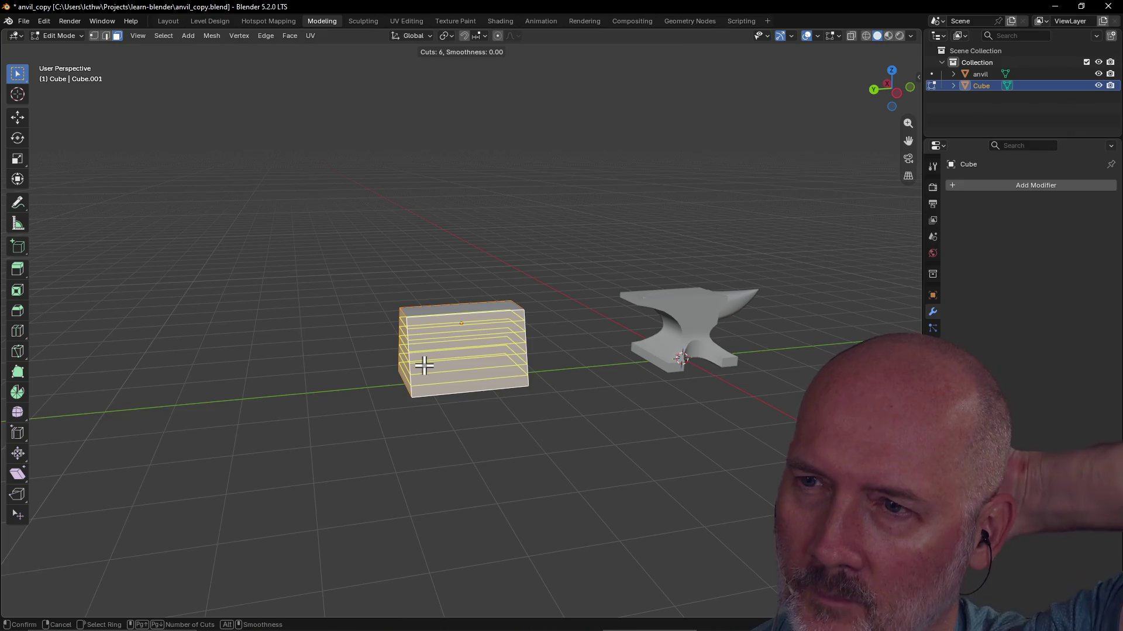
{"action": "scroll", "coordinate": [424, 366], "scroll_direction": "down", "scroll_amount": 3}
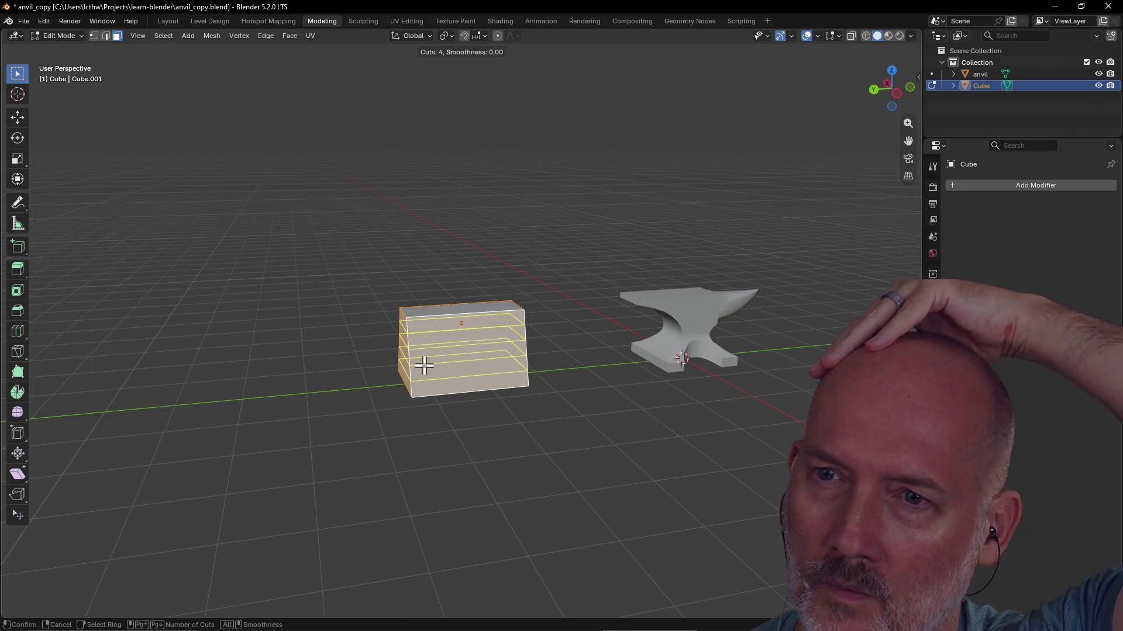
{"action": "scroll", "coordinate": [424, 366], "scroll_direction": "down", "scroll_amount": 2}
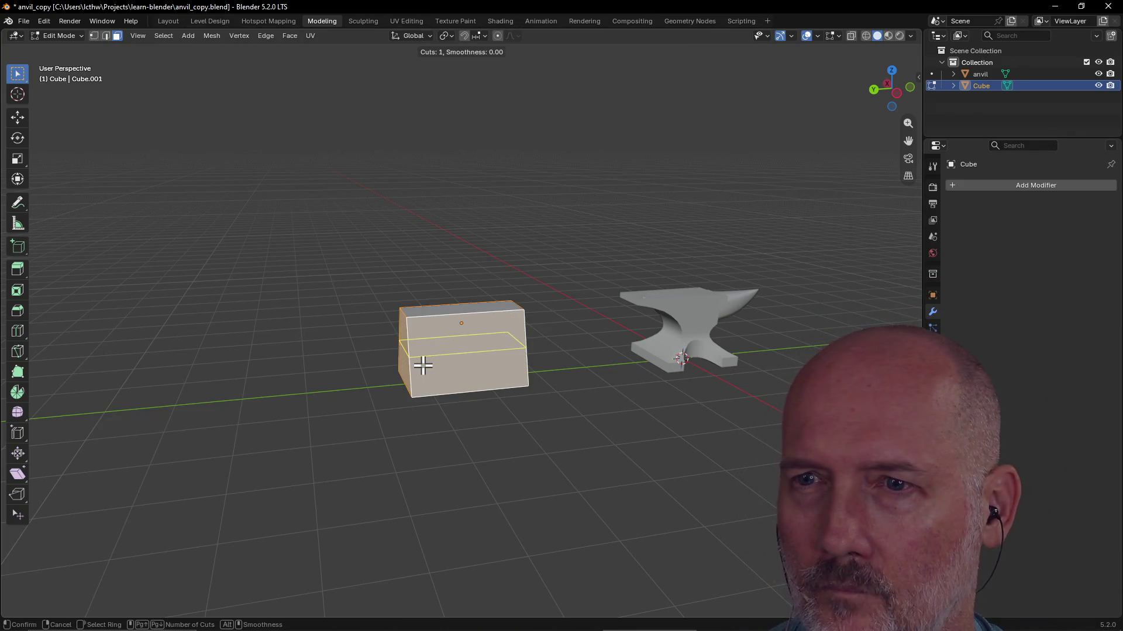
{"action": "right_click", "coordinate": [424, 365]}
{"action": "mouse_move", "coordinate": [477, 468]}
{"action": "middle_mouse_down"}
{"action": "mouse_move", "coordinate": [586, 369]}
{"action": "mouse_move", "coordinate": [614, 363]}
{"action": "middle_mouse_up"}
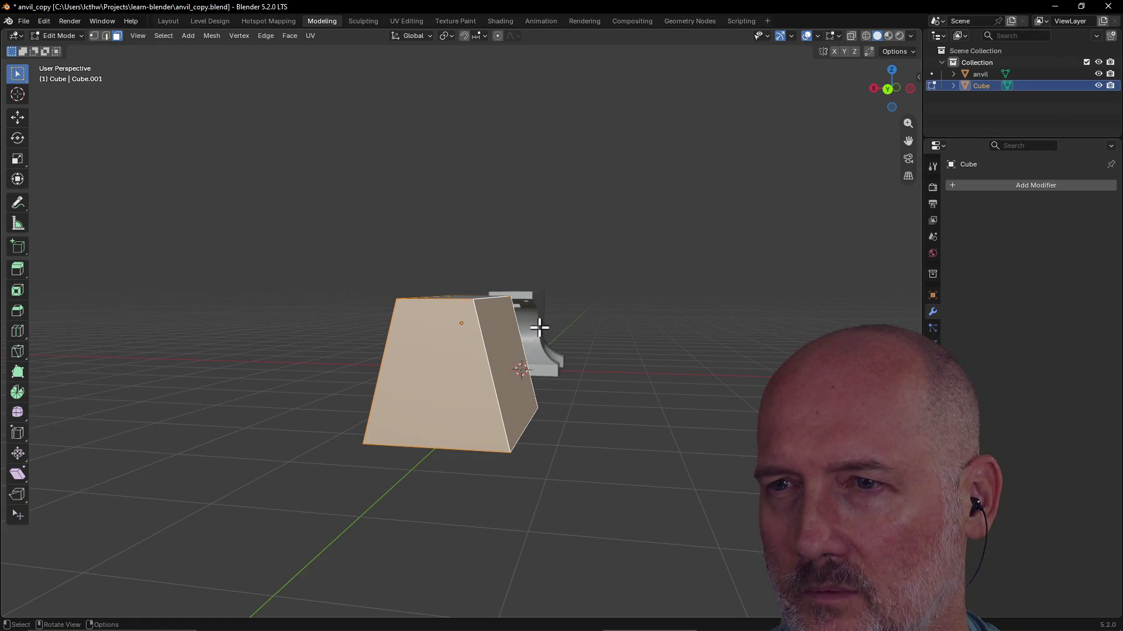
{"action": "mouse_move", "coordinate": [549, 359]}
{"action": "middle_mouse_down"}
{"action": "mouse_move", "coordinate": [382, 345]}
{"action": "mouse_move", "coordinate": [334, 321]}
{"action": "mouse_move", "coordinate": [430, 301]}
{"action": "mouse_move", "coordinate": [483, 365]}
{"action": "middle_mouse_up"}
{"action": "mouse_move", "coordinate": [559, 324]}
{"action": "middle_mouse_down"}
{"action": "mouse_move", "coordinate": [464, 370]}
{"action": "mouse_move", "coordinate": [451, 348]}
{"action": "mouse_move", "coordinate": [389, 381]}
{"action": "mouse_move", "coordinate": [304, 359]}
{"action": "mouse_move", "coordinate": [439, 353]}
{"action": "middle_mouse_up"}
{"action": "left_click", "coordinate": [462, 373], "text": "alt"}
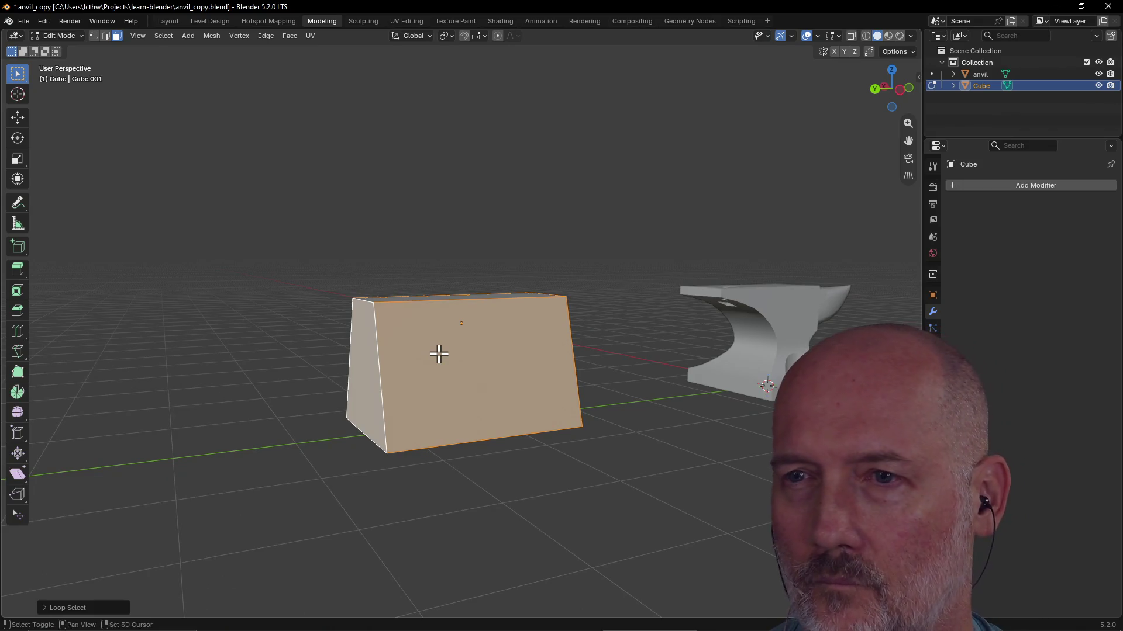
{"action": "key", "text": "ctrl+r"}
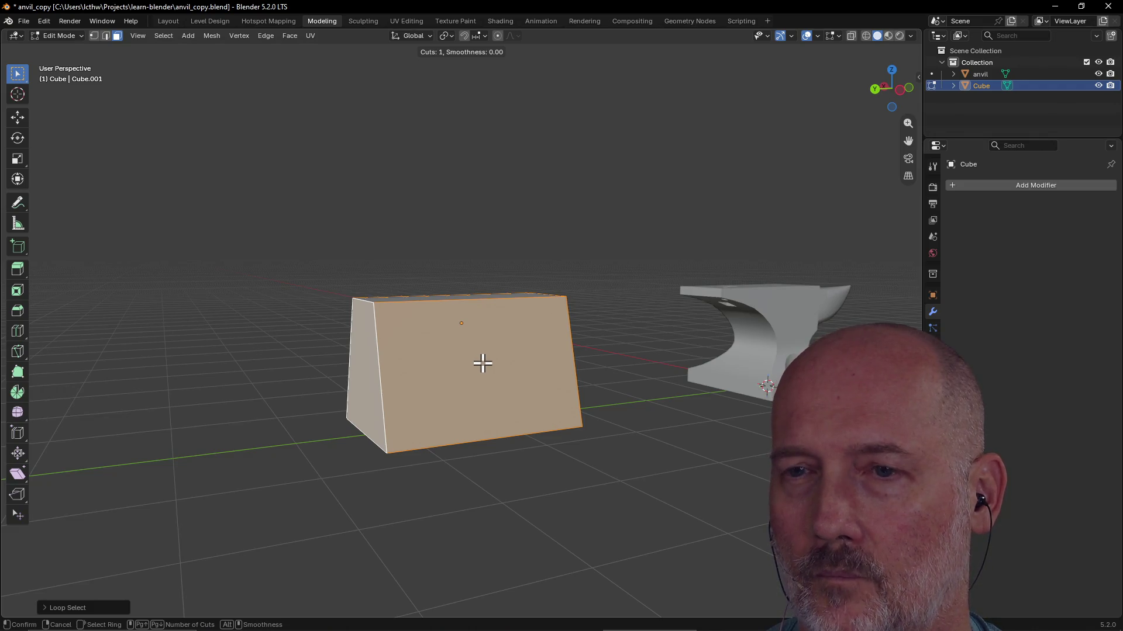
{"action": "key", "text": "Escape"}
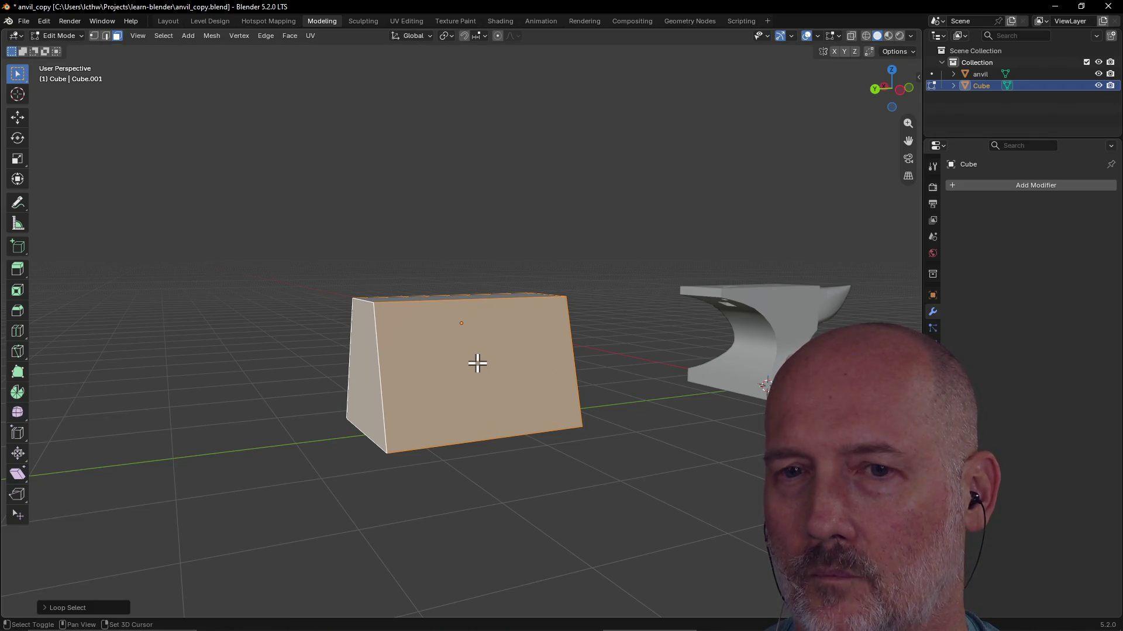
Add a horizontal loop cut splitting the block into upper and lower bands, then clear the selection and pick face loops
{"action": "key", "text": "ctrl+r"}
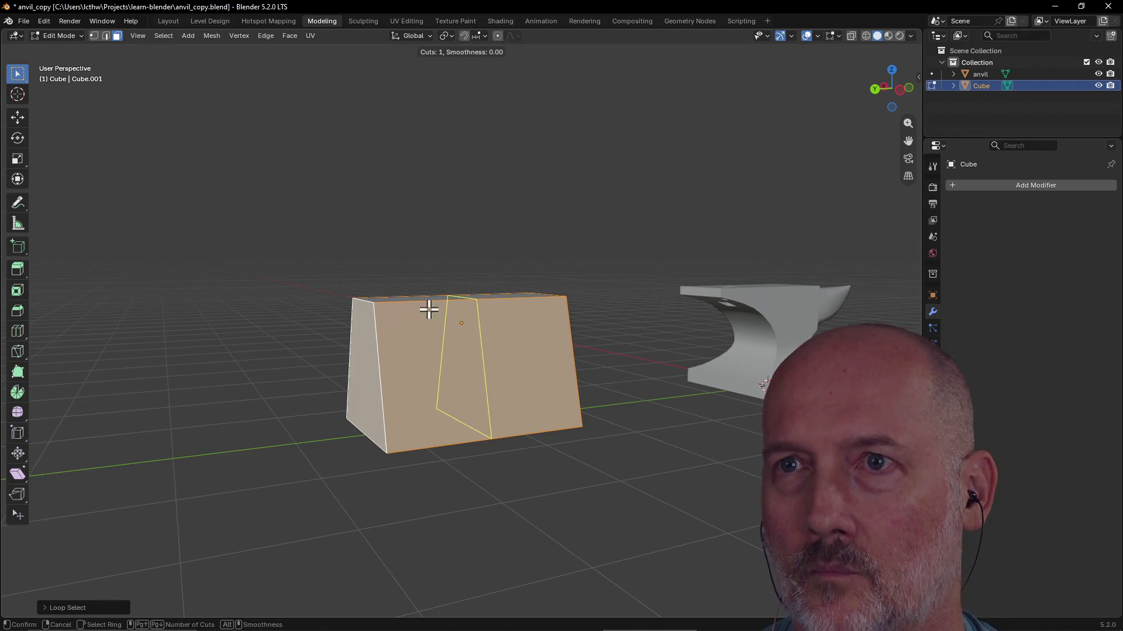
{"action": "left_click", "coordinate": [368, 358]}
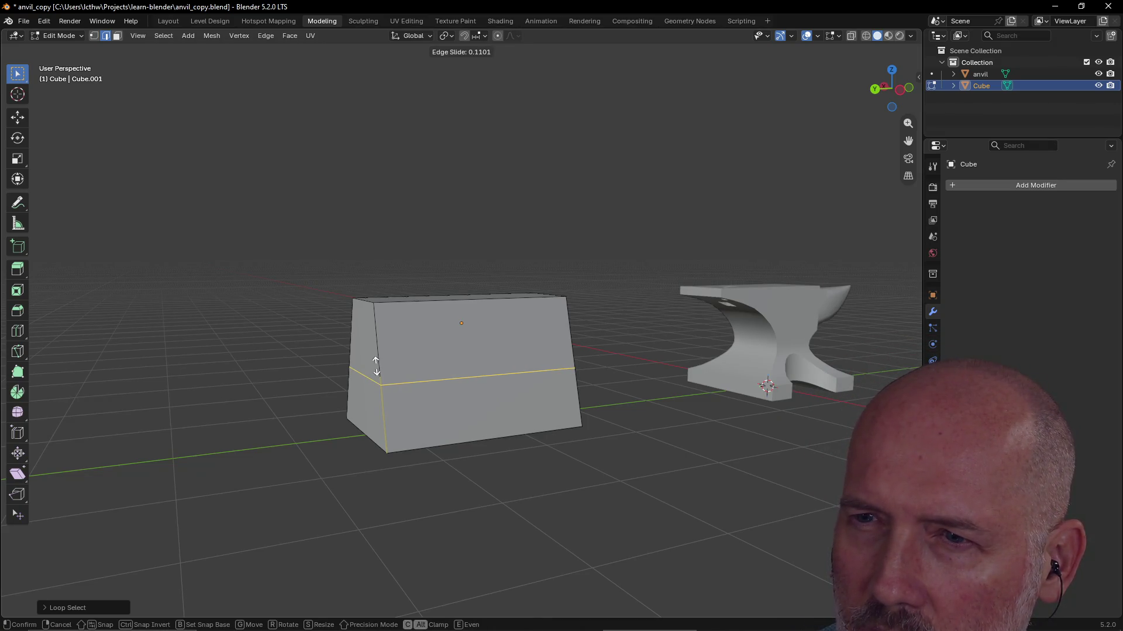
{"action": "left_click", "coordinate": [376, 367]}
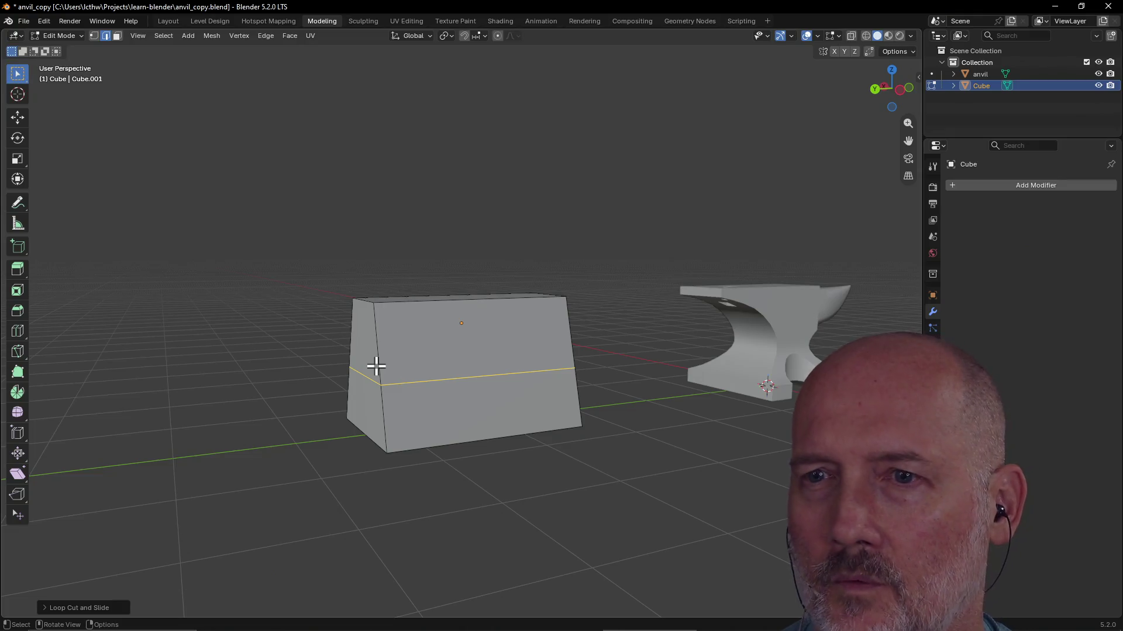
{"action": "key", "text": "alt+a"}
{"action": "mouse_move", "coordinate": [346, 419]}
{"action": "middle_mouse_down"}
{"action": "mouse_move", "coordinate": [451, 406]}
{"action": "mouse_move", "coordinate": [433, 409]}
{"action": "middle_mouse_up"}
{"action": "left_click", "coordinate": [434, 409], "text": "alt"}
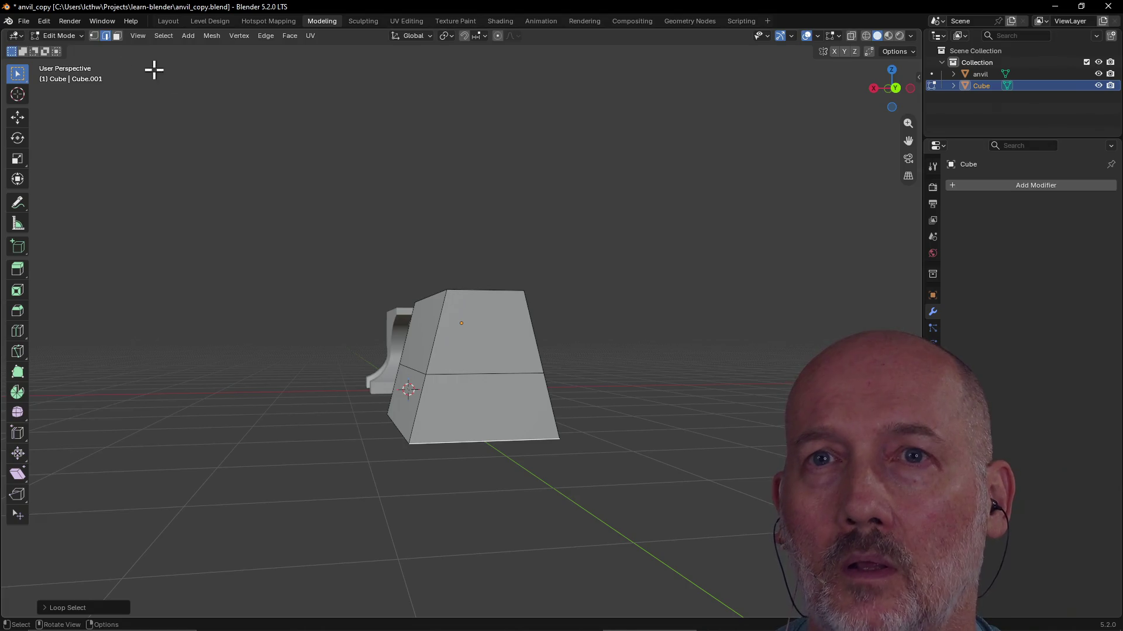
{"action": "left_click", "coordinate": [461, 401], "text": "alt"}
{"action": "mouse_move", "coordinate": [669, 351]}
{"action": "middle_mouse_down"}
{"action": "mouse_move", "coordinate": [539, 359]}
{"action": "mouse_move", "coordinate": [526, 345]}
{"action": "middle_mouse_up"}
Try selecting the lower band's faces from various angles, ending on a straight front view
{"action": "left_click", "coordinate": [483, 440]}
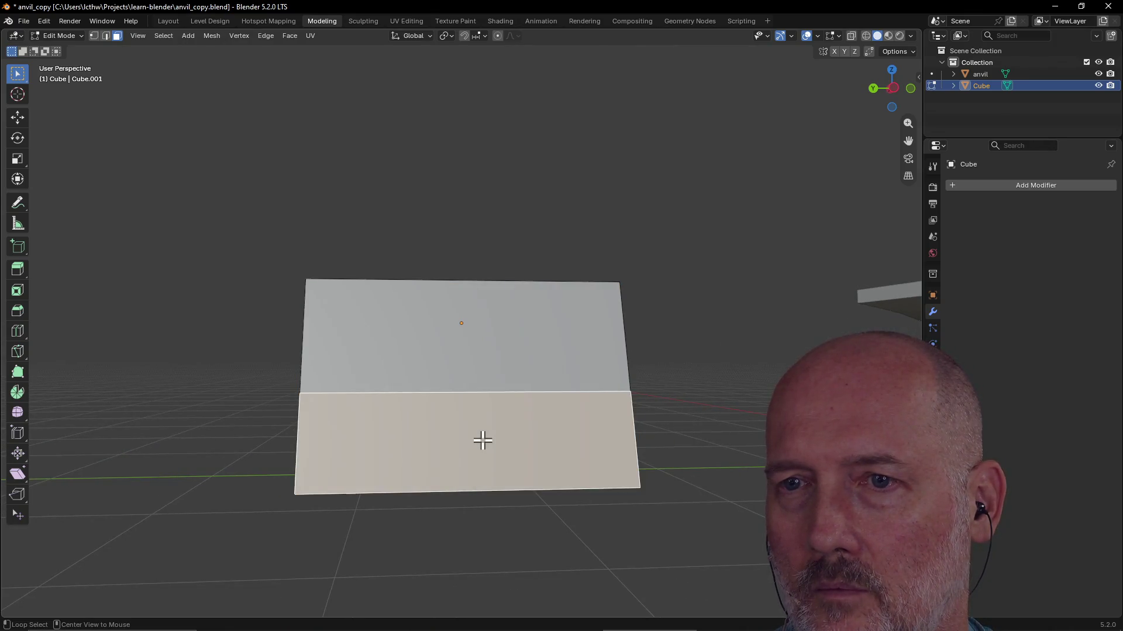
{"action": "mouse_move", "coordinate": [482, 440]}
{"action": "middle_mouse_down"}
{"action": "mouse_move", "coordinate": [588, 434]}
{"action": "mouse_move", "coordinate": [469, 454]}
{"action": "mouse_move", "coordinate": [391, 447]}
{"action": "mouse_move", "coordinate": [650, 448]}
{"action": "mouse_move", "coordinate": [480, 465]}
{"action": "mouse_move", "coordinate": [589, 454]}
{"action": "mouse_move", "coordinate": [498, 442]}
{"action": "mouse_move", "coordinate": [604, 455]}
{"action": "mouse_move", "coordinate": [609, 396]}
{"action": "mouse_move", "coordinate": [610, 457]}
{"action": "mouse_move", "coordinate": [545, 444]}
{"action": "middle_mouse_up"}
{"action": "left_click", "coordinate": [515, 451], "text": "alt"}
{"action": "left_click", "coordinate": [430, 451]}
{"action": "left_click", "coordinate": [480, 465]}
{"action": "left_click", "coordinate": [457, 438]}
{"action": "left_click", "coordinate": [448, 446]}
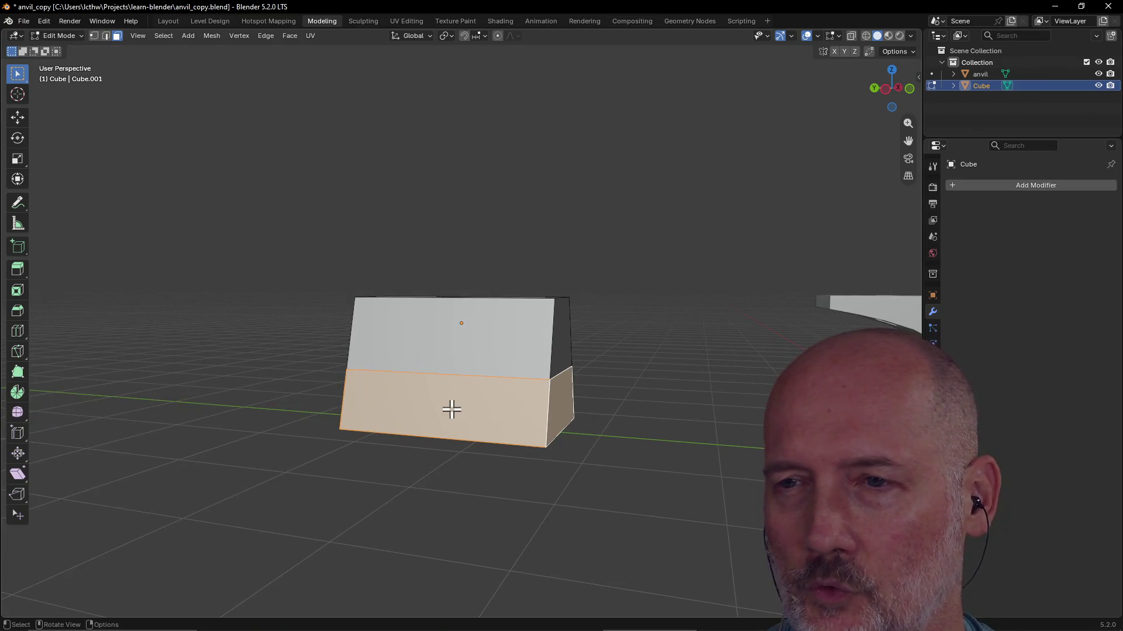
{"action": "mouse_move", "coordinate": [474, 444]}
{"action": "middle_mouse_down"}
{"action": "mouse_move", "coordinate": [548, 440]}
{"action": "mouse_move", "coordinate": [500, 406]}
{"action": "mouse_move", "coordinate": [556, 431]}
{"action": "mouse_move", "coordinate": [637, 412]}
{"action": "mouse_move", "coordinate": [614, 393]}
{"action": "mouse_move", "coordinate": [491, 431]}
{"action": "mouse_move", "coordinate": [503, 415]}
{"action": "mouse_move", "coordinate": [571, 421]}
{"action": "mouse_move", "coordinate": [504, 436]}
{"action": "middle_mouse_up"}
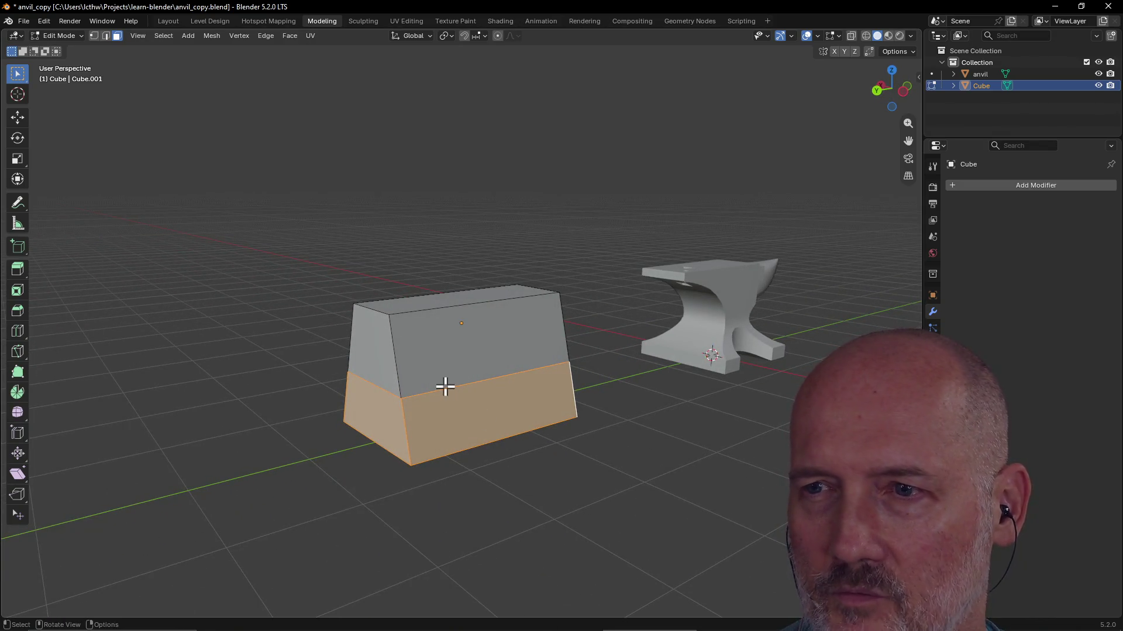
Switch to edge select and pick a middle edge, cancelling a first scale attempt
{"action": "left_click", "coordinate": [445, 378]}
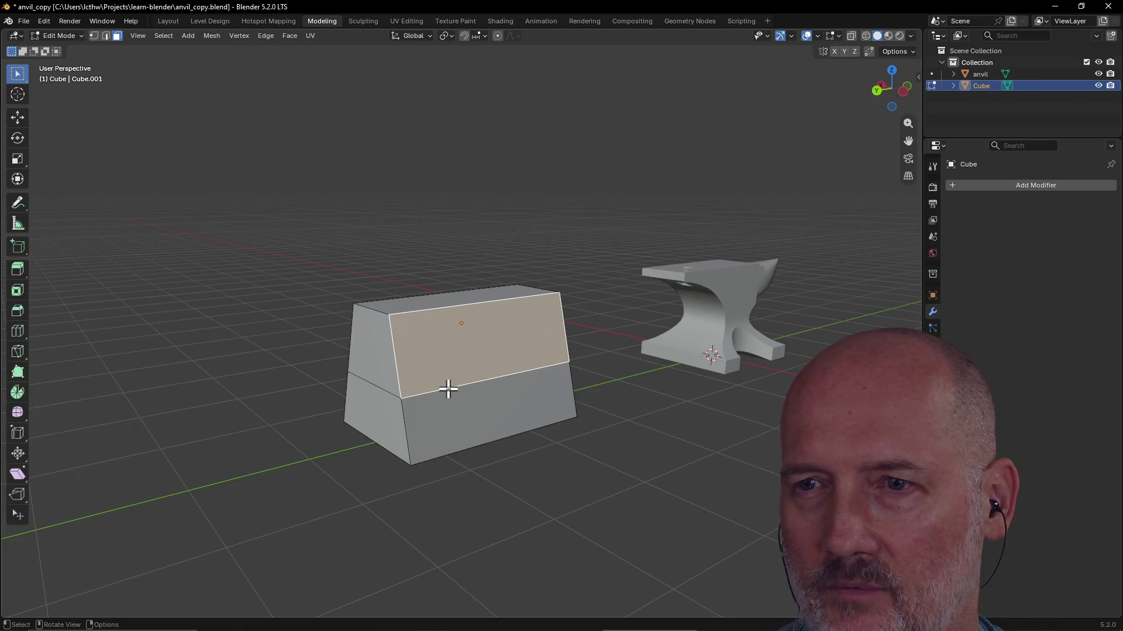
{"action": "left_click", "coordinate": [105, 36]}
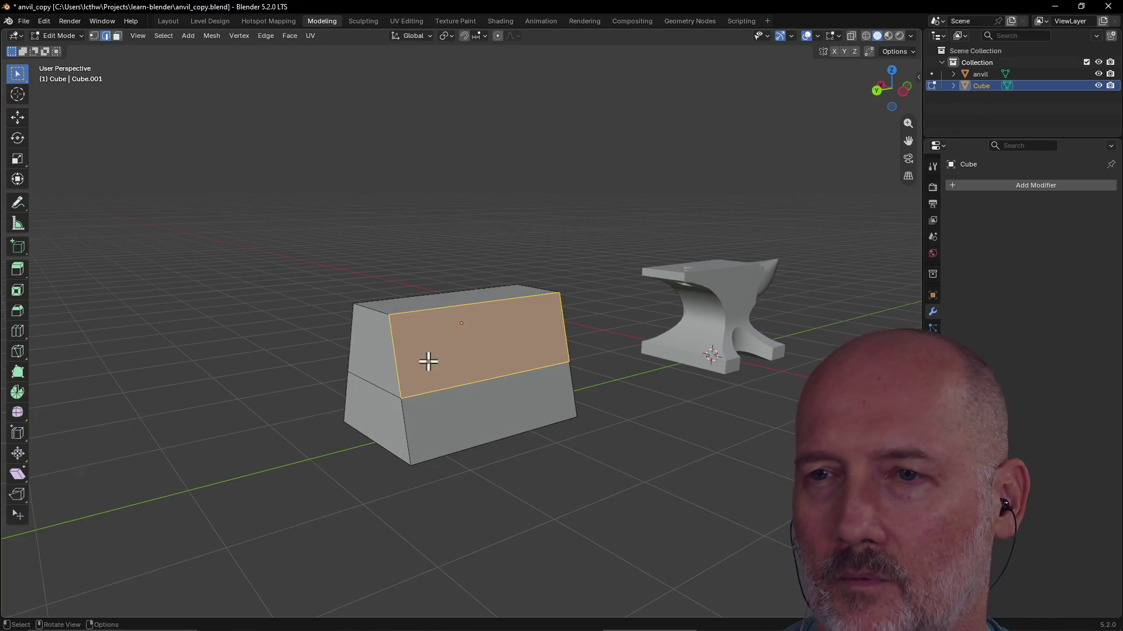
{"action": "left_click", "coordinate": [444, 388]}
{"action": "middle_click_drag", "start_coordinate": [441, 389], "coordinate": [485, 375]}
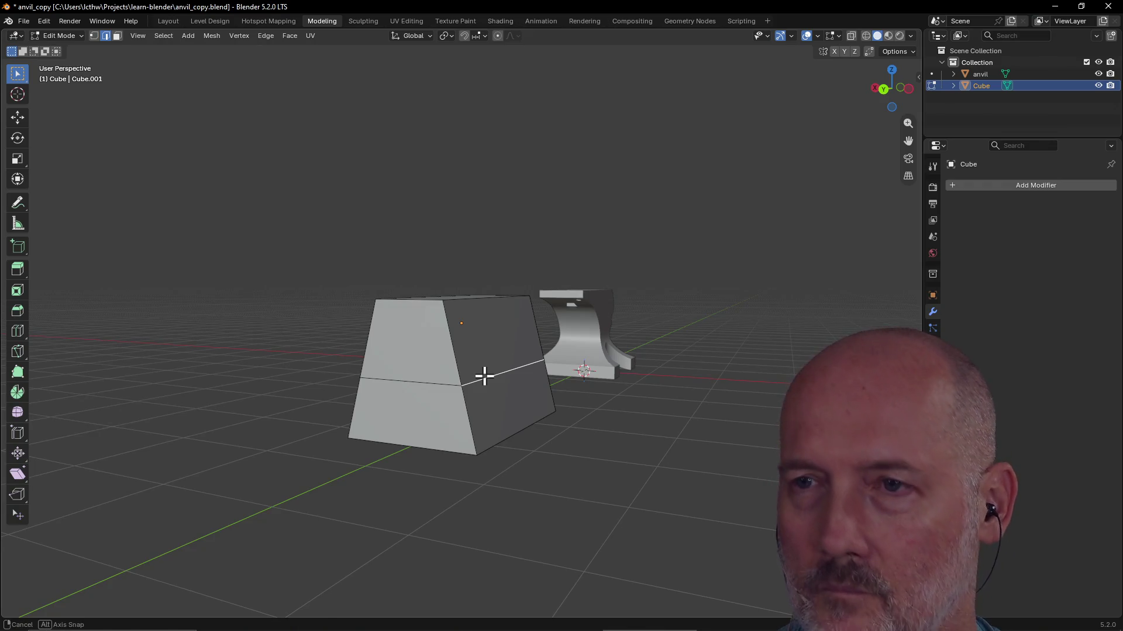
{"action": "key", "text": "s"}
{"action": "key", "text": "Escape"}
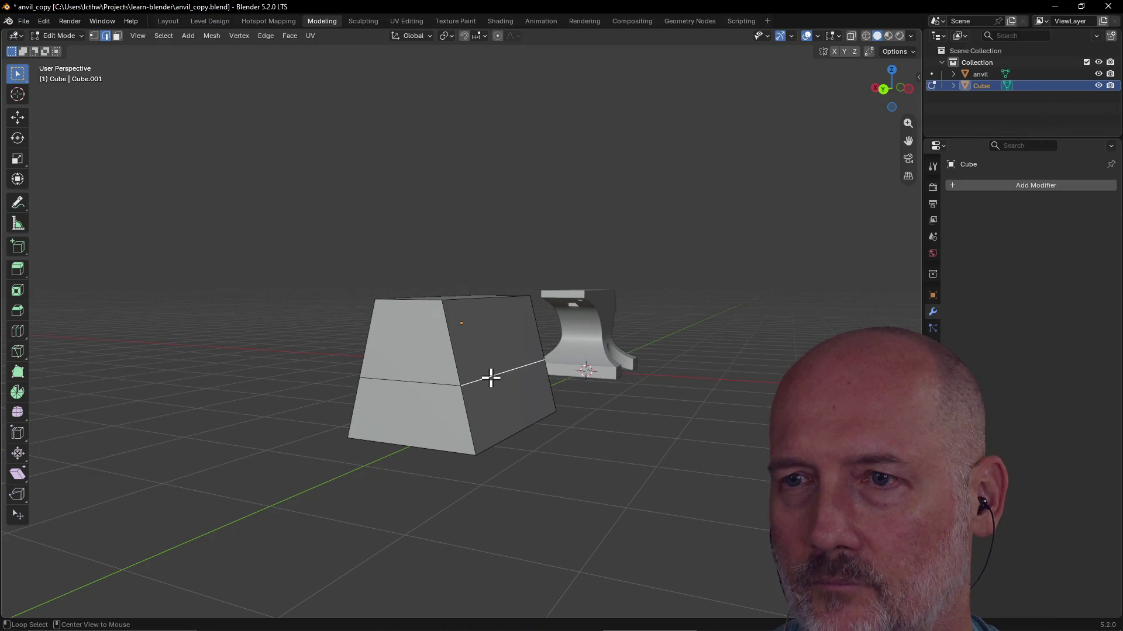
Select the whole middle edge loop and narrow it along X so the lower band flares outward
{"action": "left_click", "coordinate": [490, 377], "text": "alt"}
{"action": "key", "text": "s"}
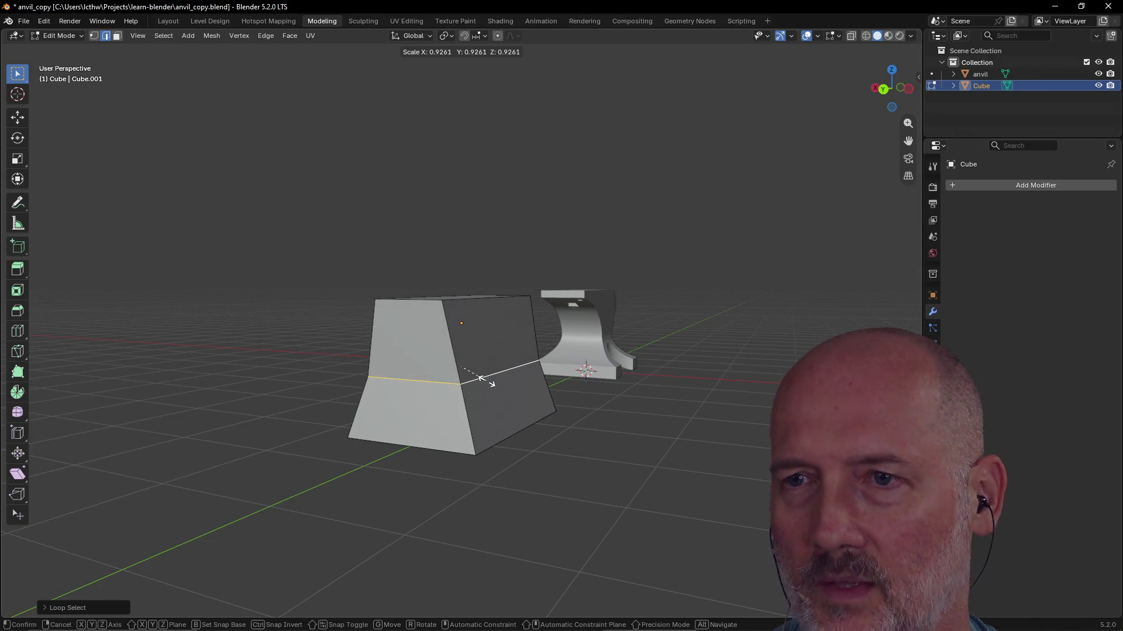
{"action": "key", "text": "x"}
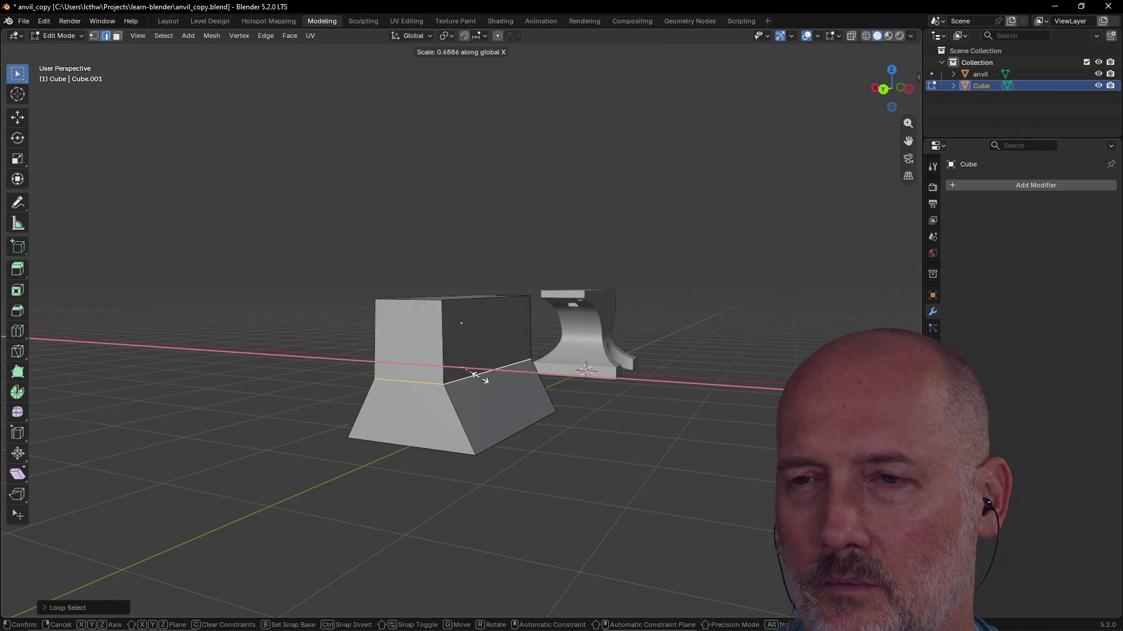
{"action": "left_click", "coordinate": [475, 375]}
{"action": "middle_click_drag", "start_coordinate": [376, 388], "coordinate": [438, 390]}
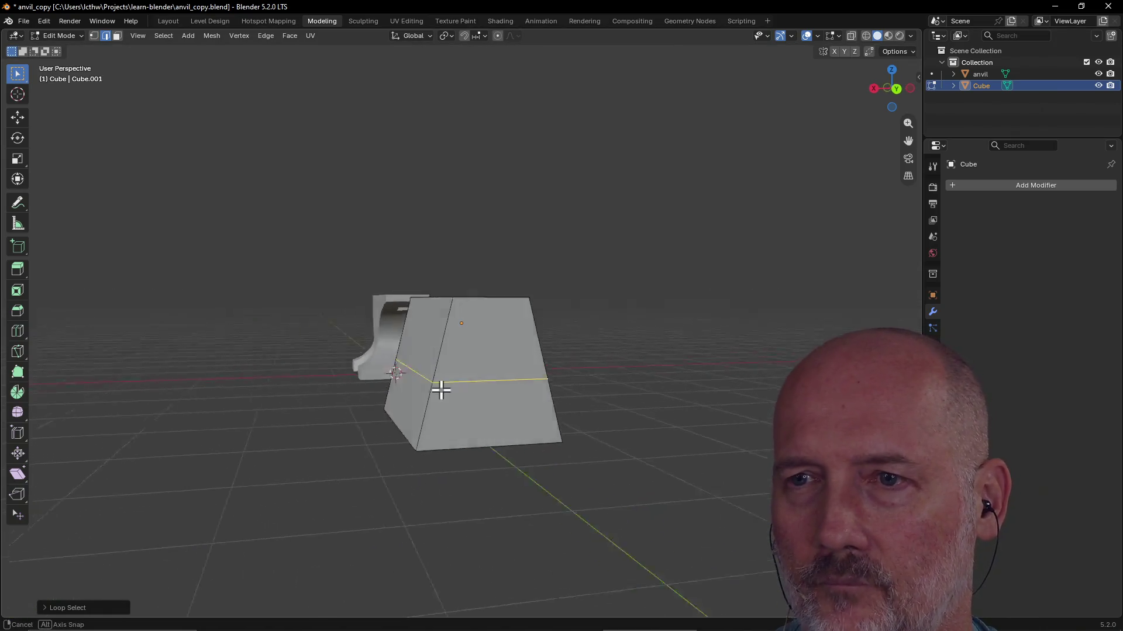
{"action": "key", "text": "grave"}
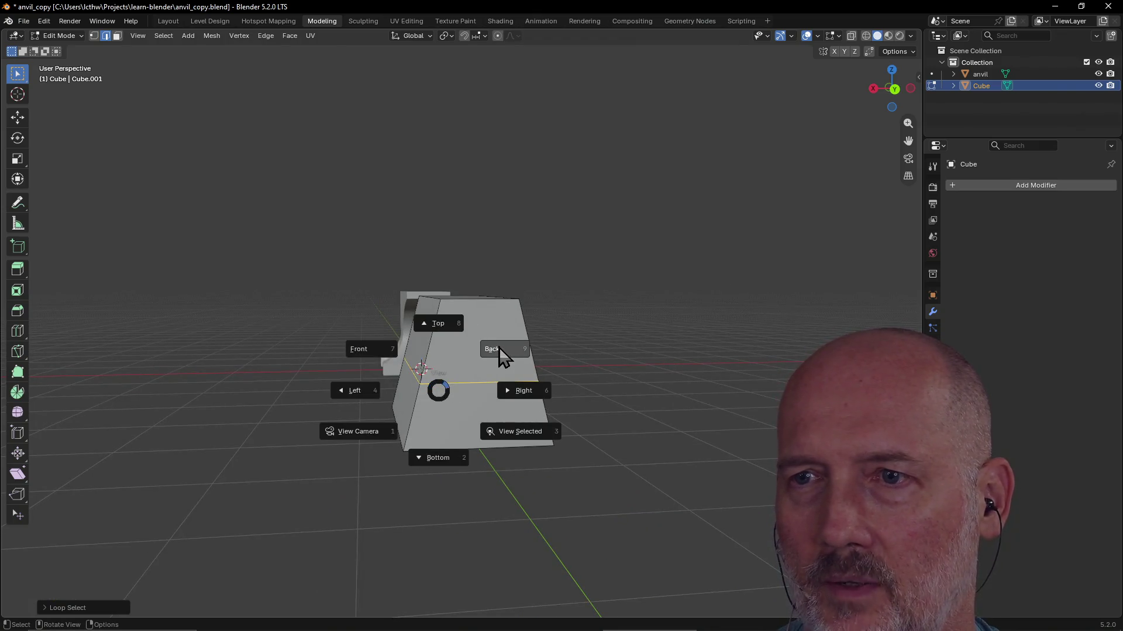
From the orthographic back view, scale the middle edge loop to about 0.66 along X
{"action": "left_click", "coordinate": [499, 348]}
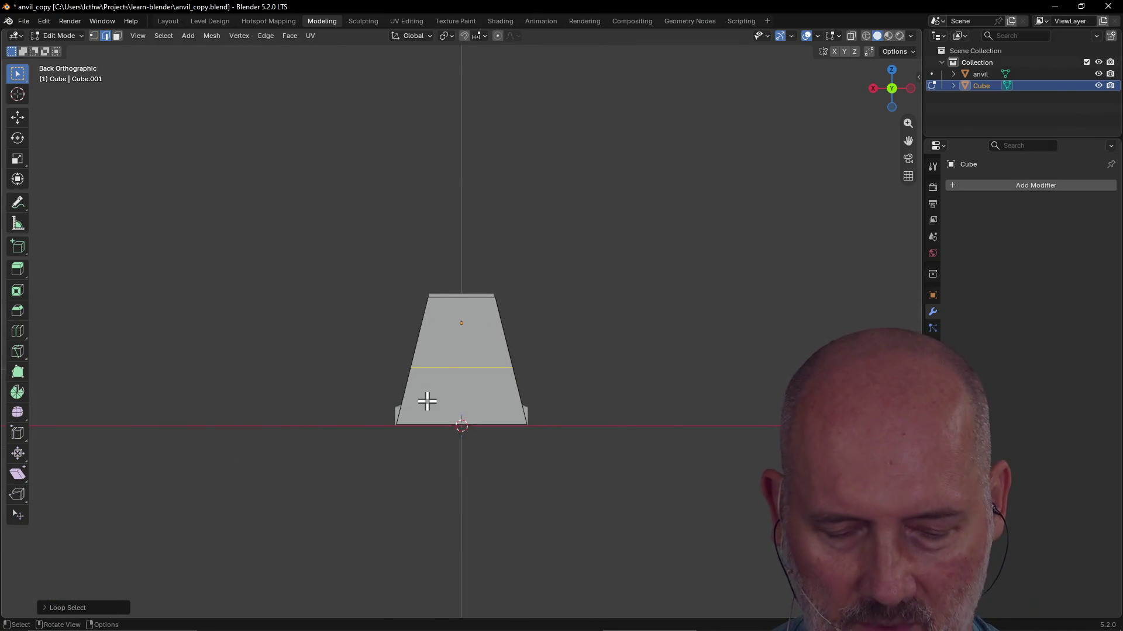
{"action": "middle_click_drag", "start_coordinate": [427, 401], "coordinate": [426, 402]}
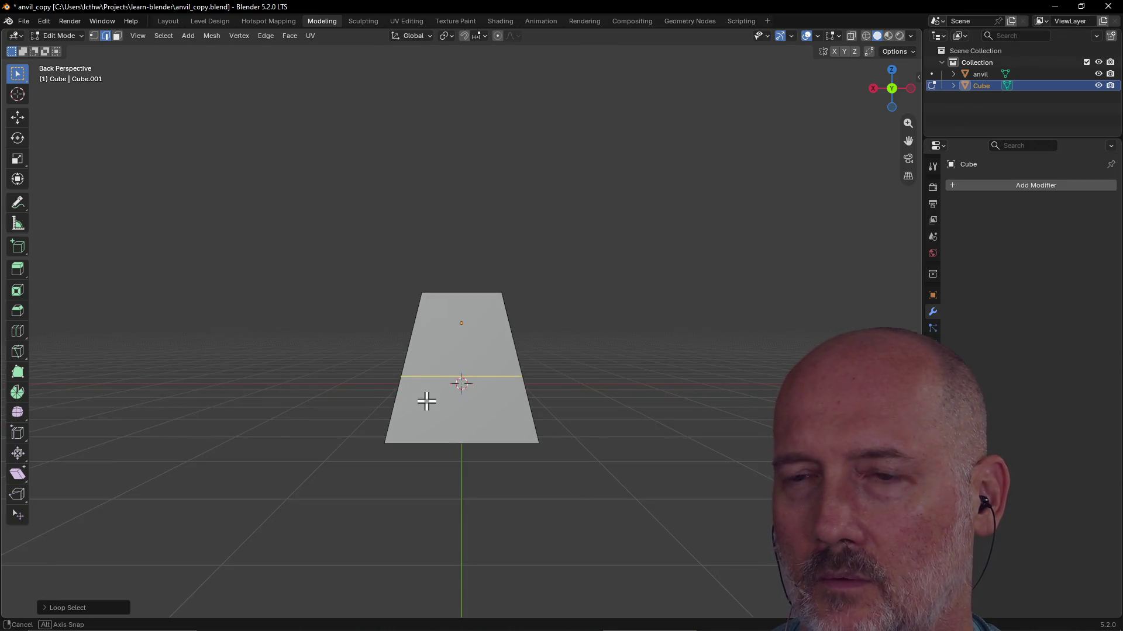
{"action": "key", "text": "grave"}
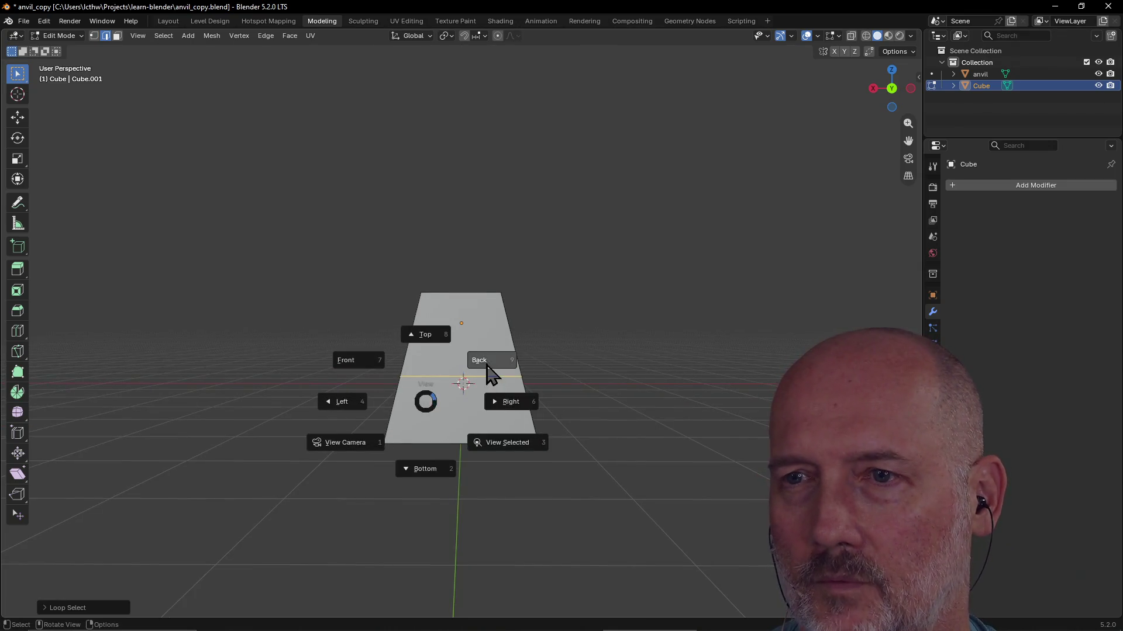
{"action": "left_click", "coordinate": [491, 374]}
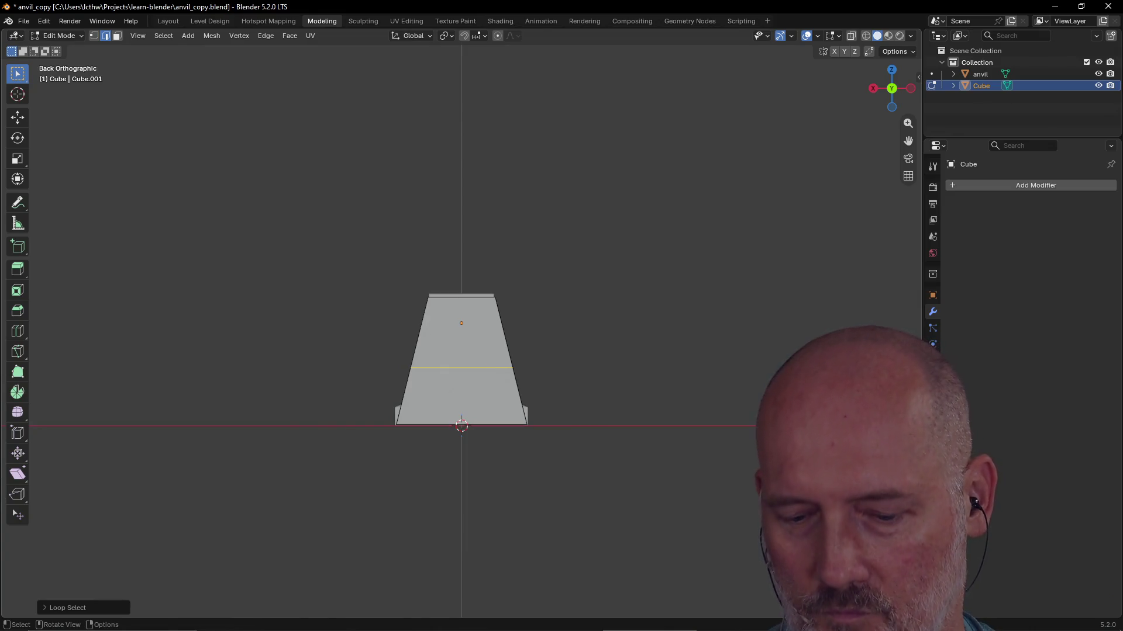
{"action": "key", "text": "s"}
{"action": "key", "text": "x"}
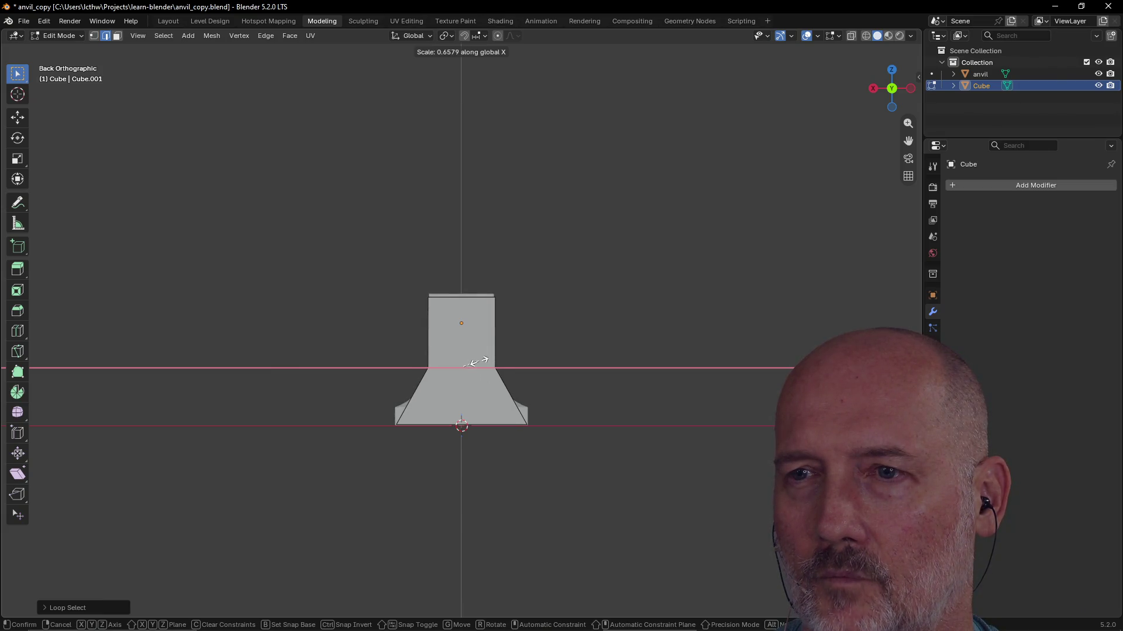
{"action": "left_click", "coordinate": [476, 362]}
{"action": "mouse_move", "coordinate": [527, 449]}
{"action": "middle_mouse_down"}
{"action": "mouse_move", "coordinate": [419, 497]}
{"action": "mouse_move", "coordinate": [477, 469]}
{"action": "mouse_move", "coordinate": [536, 388]}
{"action": "mouse_move", "coordinate": [394, 380]}
{"action": "mouse_move", "coordinate": [399, 363]}
{"action": "mouse_move", "coordinate": [578, 382]}
{"action": "mouse_move", "coordinate": [522, 372]}
{"action": "middle_mouse_up"}
{"action": "scroll", "coordinate": [526, 393], "scroll_direction": "down", "scroll_amount": 3}
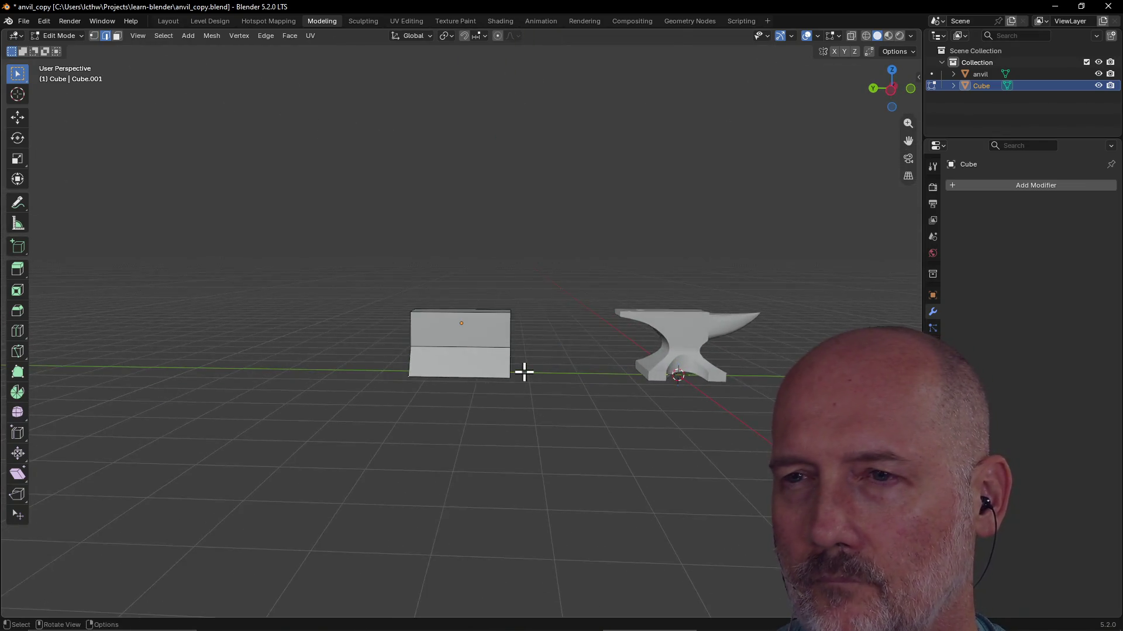
{"action": "scroll", "coordinate": [607, 355], "scroll_direction": "up", "scroll_amount": 2}
{"action": "scroll", "coordinate": [561, 325], "scroll_direction": "up", "scroll_amount": 1}
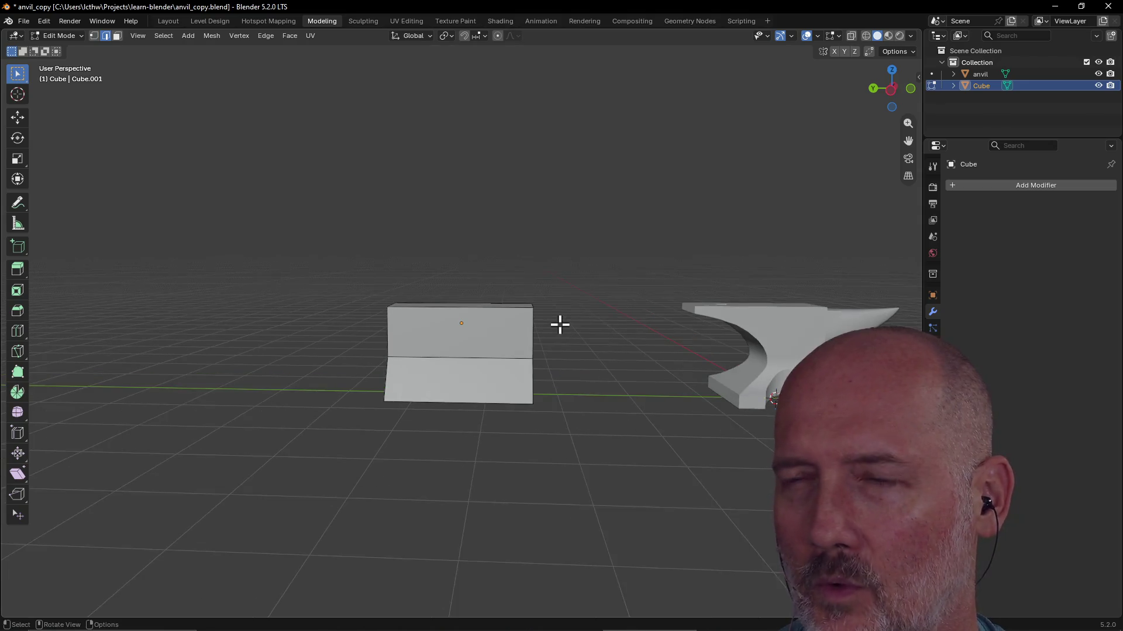
{"action": "scroll", "coordinate": [767, 328], "scroll_direction": "down", "scroll_amount": 2}
{"action": "scroll", "coordinate": [779, 321], "scroll_direction": "down", "scroll_amount": 1}
{"action": "scroll", "coordinate": [784, 318], "scroll_direction": "down", "scroll_amount": 1}
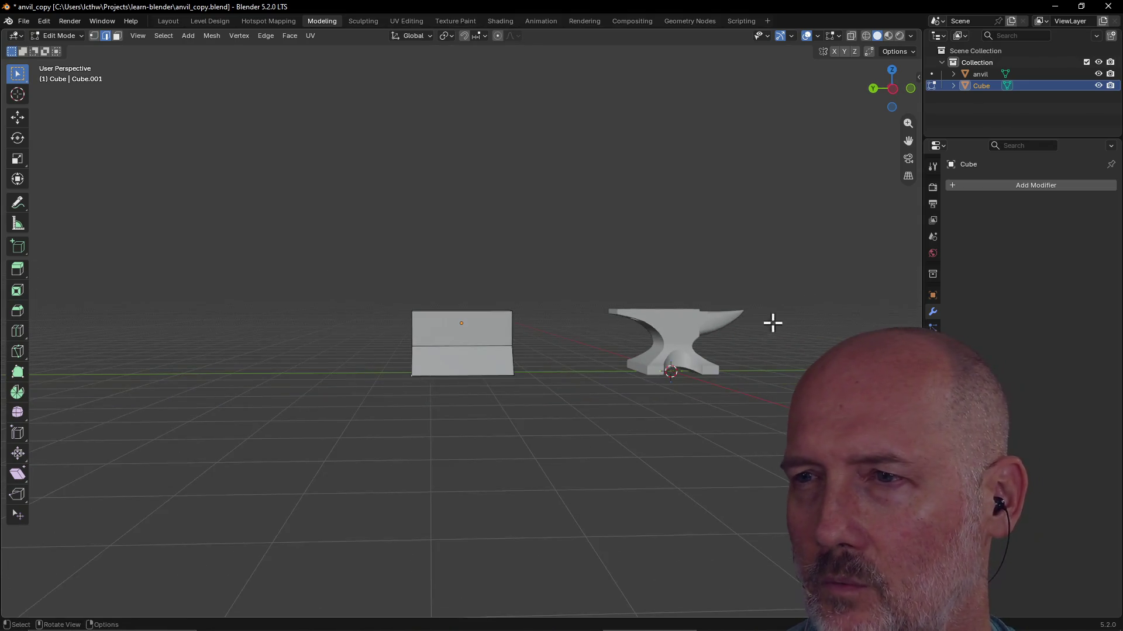
In Face select mode, select the block's lower front and lower side faces
{"action": "middle_click_drag", "start_coordinate": [511, 363], "coordinate": [521, 364]}
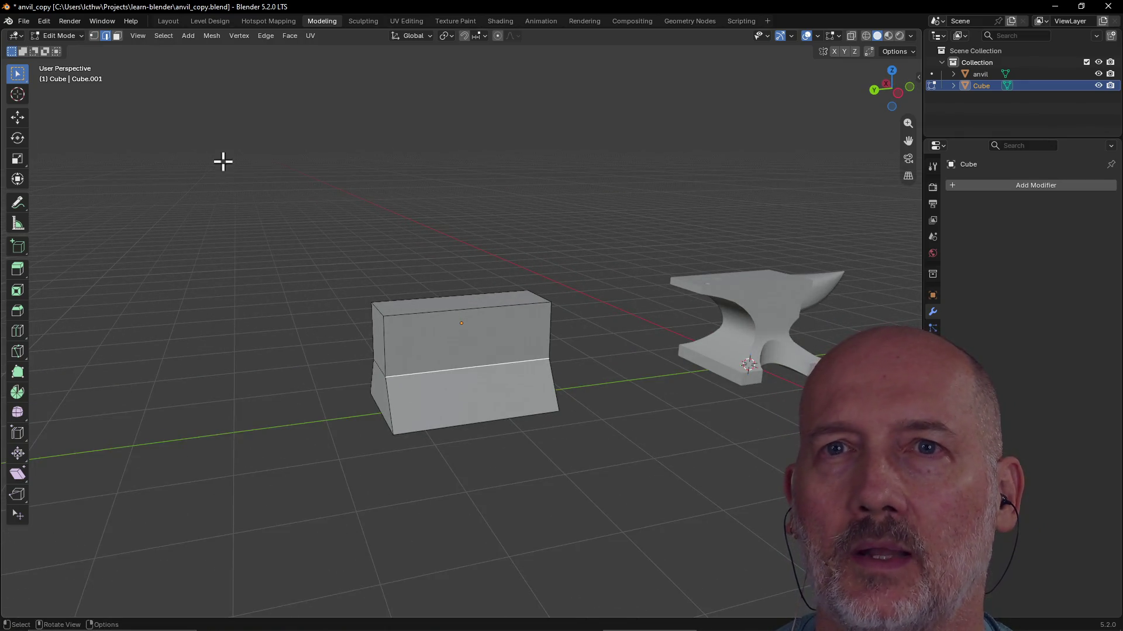
{"action": "left_click", "coordinate": [117, 36]}
{"action": "mouse_move", "coordinate": [425, 398]}
{"action": "middle_mouse_down"}
{"action": "mouse_move", "coordinate": [573, 414]}
{"action": "mouse_move", "coordinate": [483, 400]}
{"action": "mouse_move", "coordinate": [594, 395]}
{"action": "middle_mouse_up"}
{"action": "left_click", "coordinate": [487, 400]}
{"action": "left_click", "coordinate": [505, 409], "text": "shift"}
{"action": "mouse_move", "coordinate": [505, 410]}
{"action": "middle_mouse_down"}
{"action": "mouse_move", "coordinate": [629, 321]}
{"action": "mouse_move", "coordinate": [451, 319]}
{"action": "mouse_move", "coordinate": [522, 325]}
{"action": "mouse_move", "coordinate": [497, 364]}
{"action": "middle_mouse_up"}
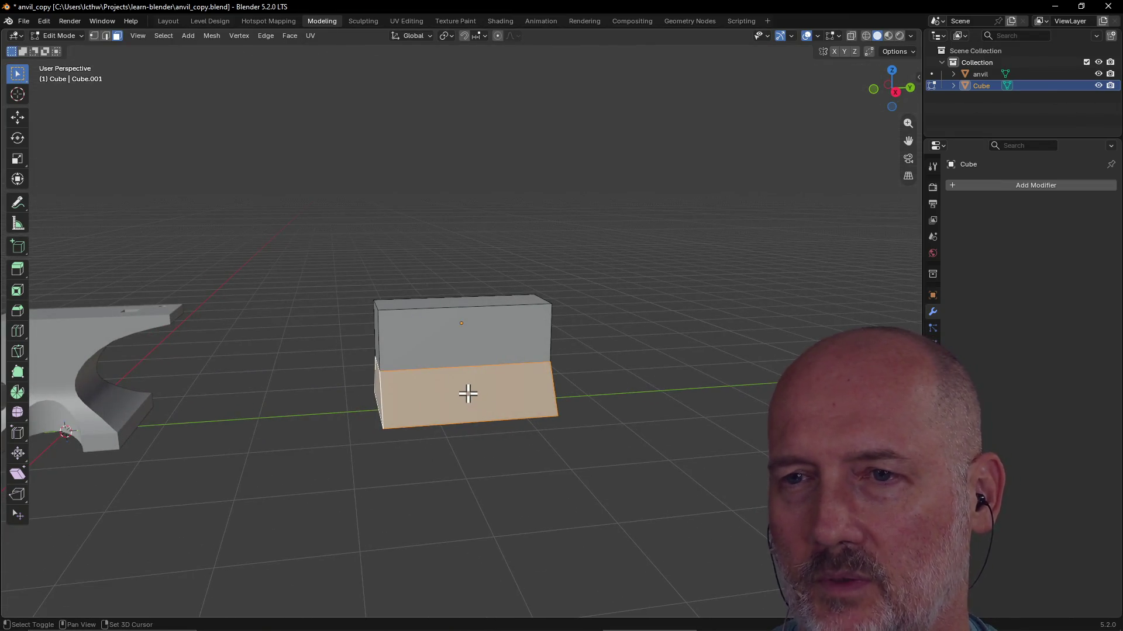
Add four loop cuts slicing the flared lower band into thin strips
{"action": "key", "text": "ctrl+r"}
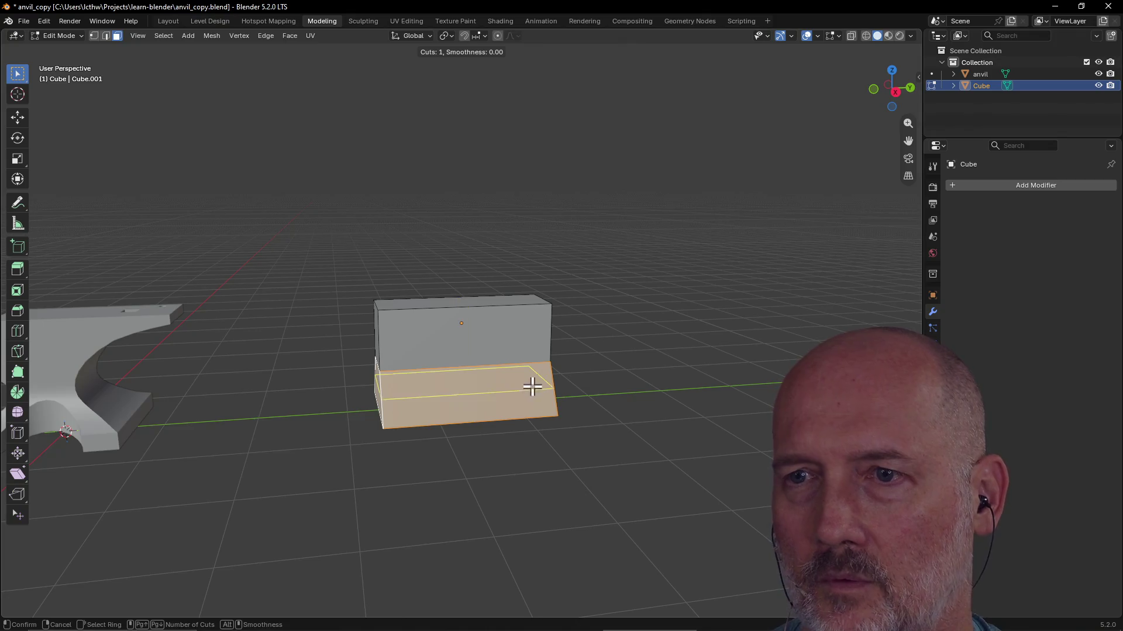
{"action": "scroll", "coordinate": [553, 399], "scroll_direction": "up", "scroll_amount": 1}
{"action": "scroll", "coordinate": [554, 398], "scroll_direction": "up", "scroll_amount": 1}
{"action": "scroll", "coordinate": [553, 398], "scroll_direction": "up", "scroll_amount": 1}
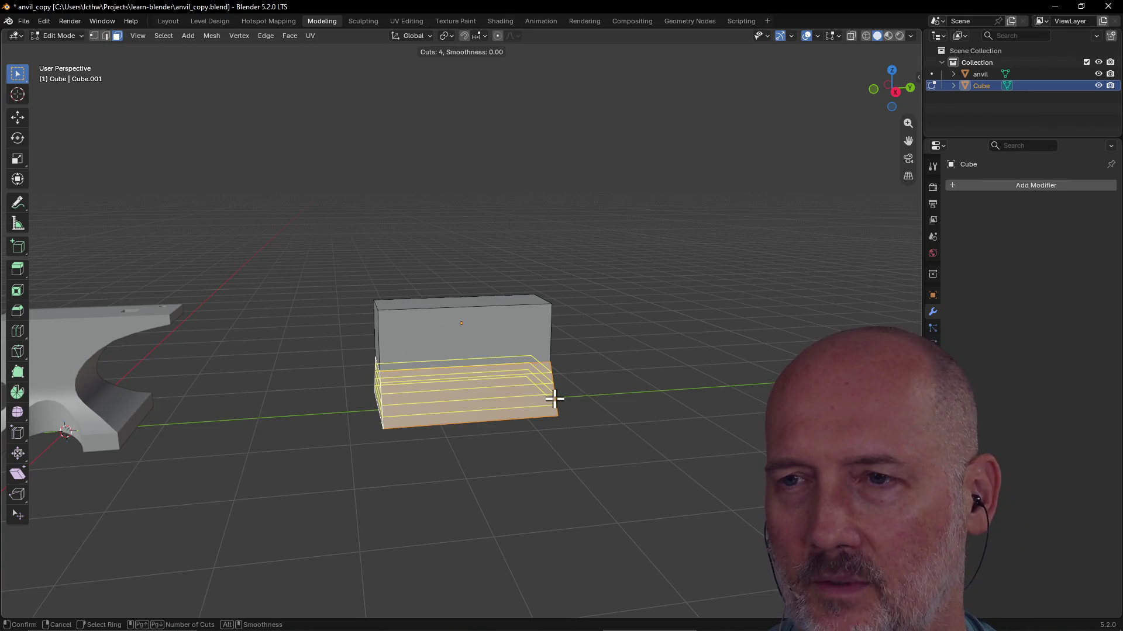
{"action": "left_click", "coordinate": [554, 399]}
{"action": "left_click", "coordinate": [554, 398]}
{"action": "mouse_move", "coordinate": [641, 372]}
{"action": "middle_mouse_down"}
{"action": "mouse_move", "coordinate": [467, 353]}
{"action": "mouse_move", "coordinate": [491, 350]}
{"action": "mouse_move", "coordinate": [491, 364]}
{"action": "middle_mouse_up"}
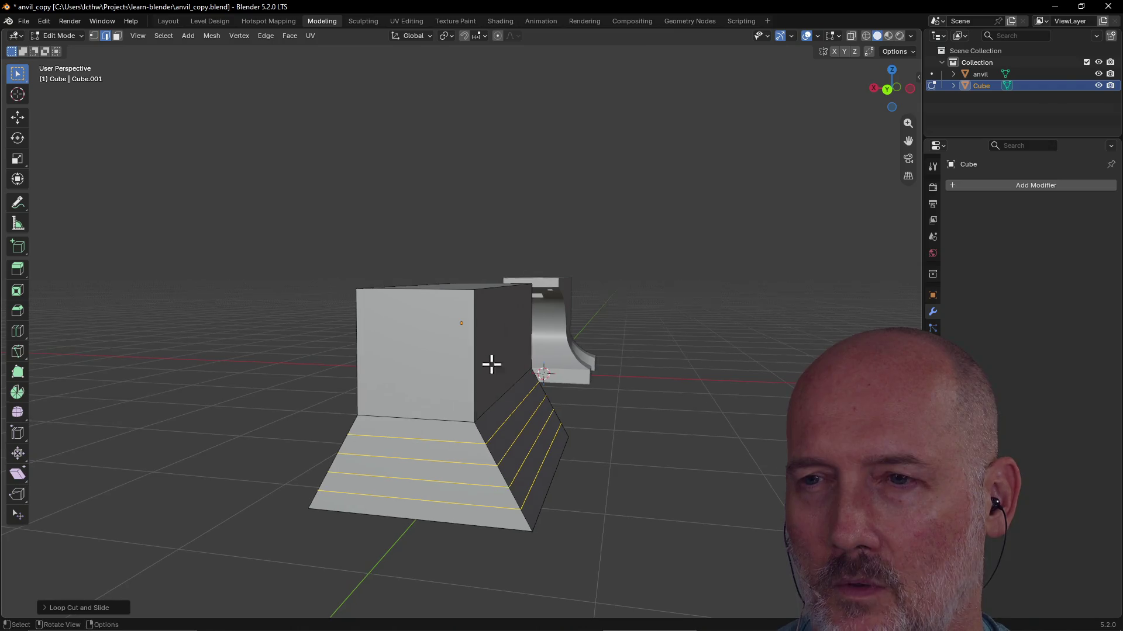
Select one of the new edge loops and orbit to face the stepped base
{"action": "left_click", "coordinate": [507, 422]}
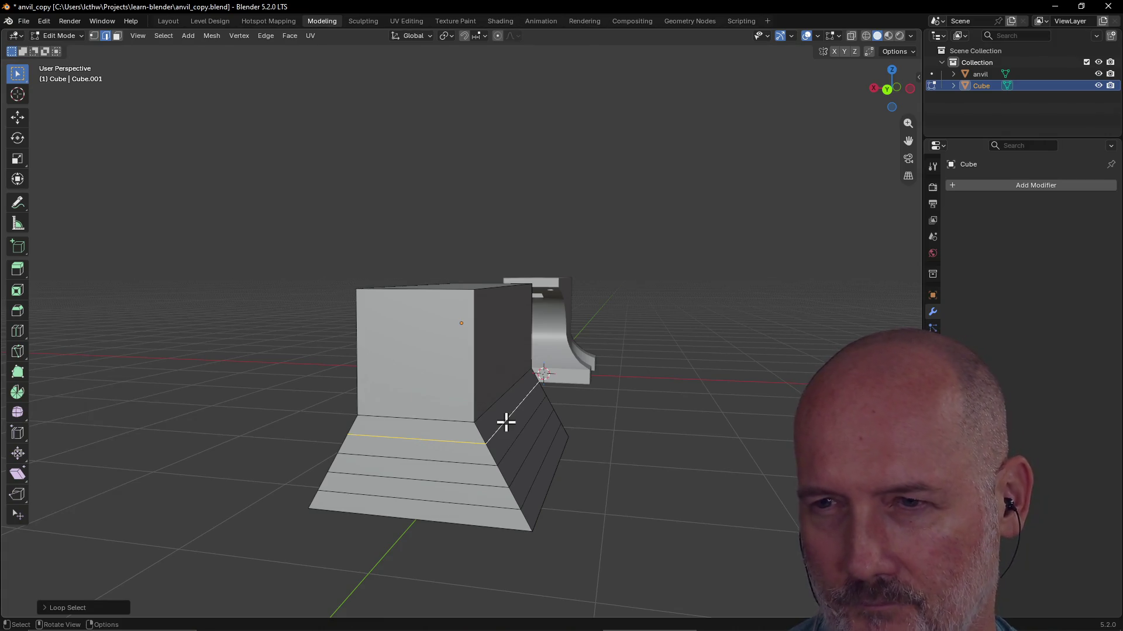
{"action": "middle_click_drag", "start_coordinate": [505, 423], "coordinate": [505, 423]}
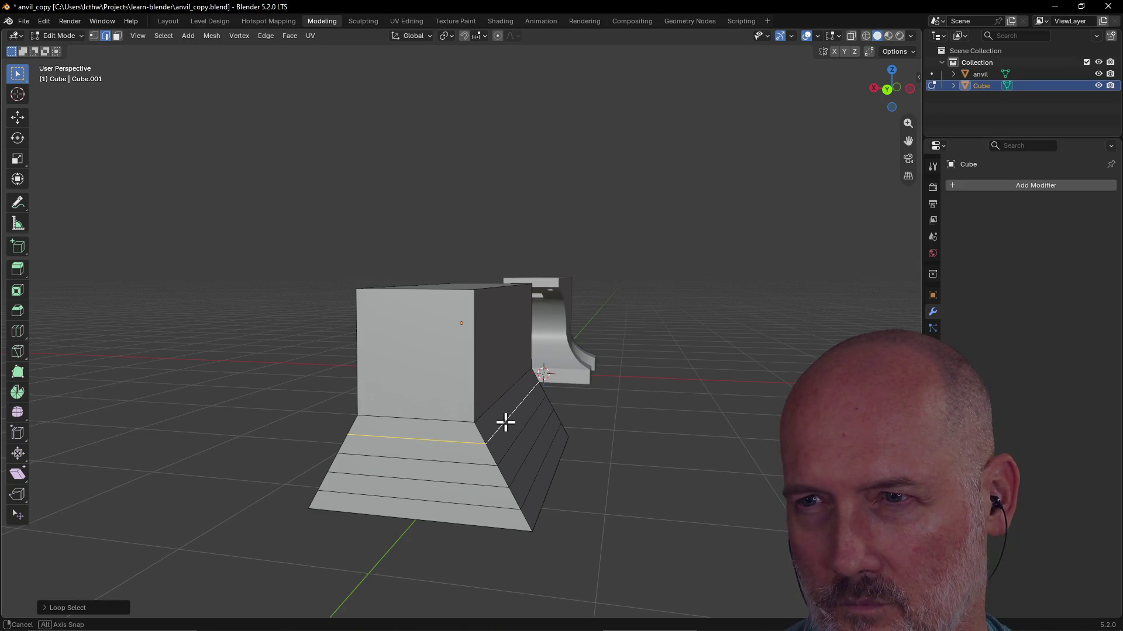
{"action": "mouse_move", "coordinate": [505, 423]}
{"action": "middle_mouse_down"}
{"action": "mouse_move", "coordinate": [526, 431]}
{"action": "mouse_move", "coordinate": [606, 414]}
{"action": "mouse_move", "coordinate": [494, 421]}
{"action": "mouse_move", "coordinate": [469, 404]}
{"action": "mouse_move", "coordinate": [559, 421]}
{"action": "mouse_move", "coordinate": [477, 409]}
{"action": "mouse_move", "coordinate": [515, 417]}
{"action": "mouse_move", "coordinate": [482, 421]}
{"action": "mouse_move", "coordinate": [532, 414]}
{"action": "mouse_move", "coordinate": [484, 423]}
{"action": "mouse_move", "coordinate": [564, 412]}
{"action": "mouse_move", "coordinate": [493, 429]}
{"action": "mouse_move", "coordinate": [571, 413]}
{"action": "mouse_move", "coordinate": [481, 426]}
{"action": "mouse_move", "coordinate": [514, 427]}
{"action": "mouse_move", "coordinate": [450, 409]}
{"action": "mouse_move", "coordinate": [459, 394]}
{"action": "mouse_move", "coordinate": [518, 438]}
{"action": "mouse_move", "coordinate": [567, 423]}
{"action": "mouse_move", "coordinate": [477, 427]}
{"action": "mouse_move", "coordinate": [577, 411]}
{"action": "mouse_move", "coordinate": [564, 402]}
{"action": "middle_mouse_up"}
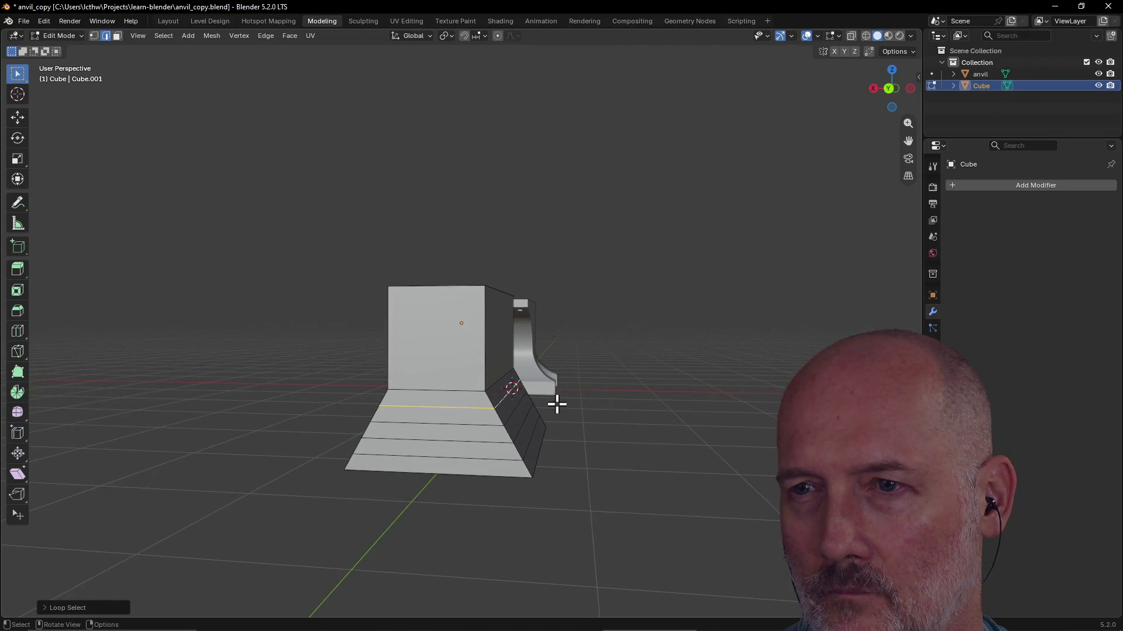
Narrow three successive edge loops of the band along X, stepping down the block
{"action": "key", "text": "s"}
{"action": "key", "text": "x"}
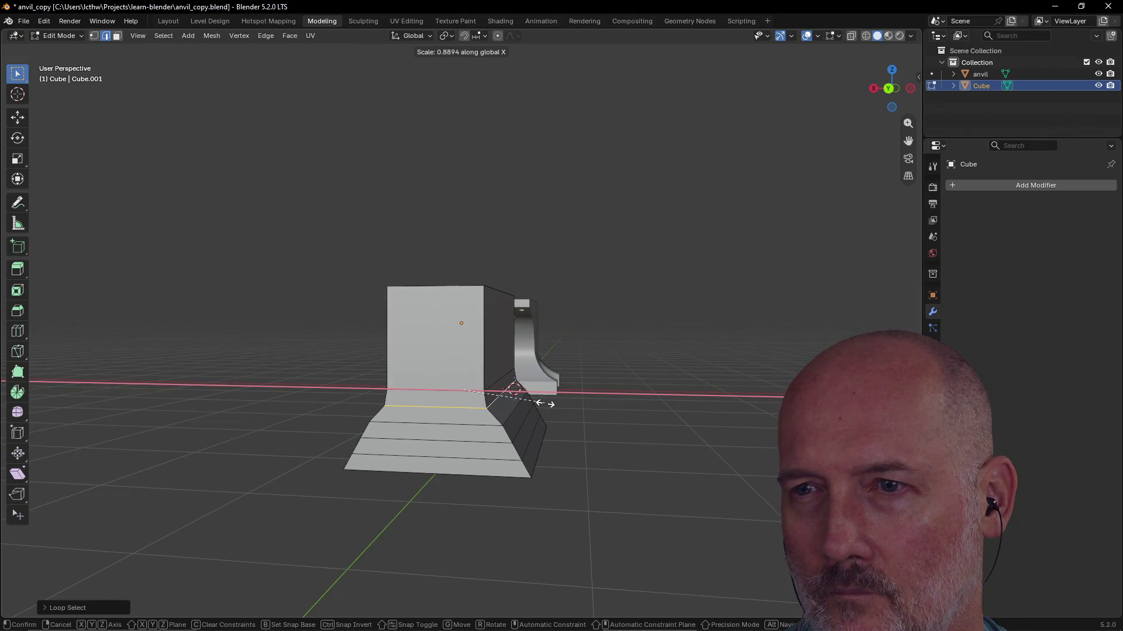
{"action": "left_click", "coordinate": [535, 406]}
{"action": "left_click", "coordinate": [513, 412], "text": "alt"}
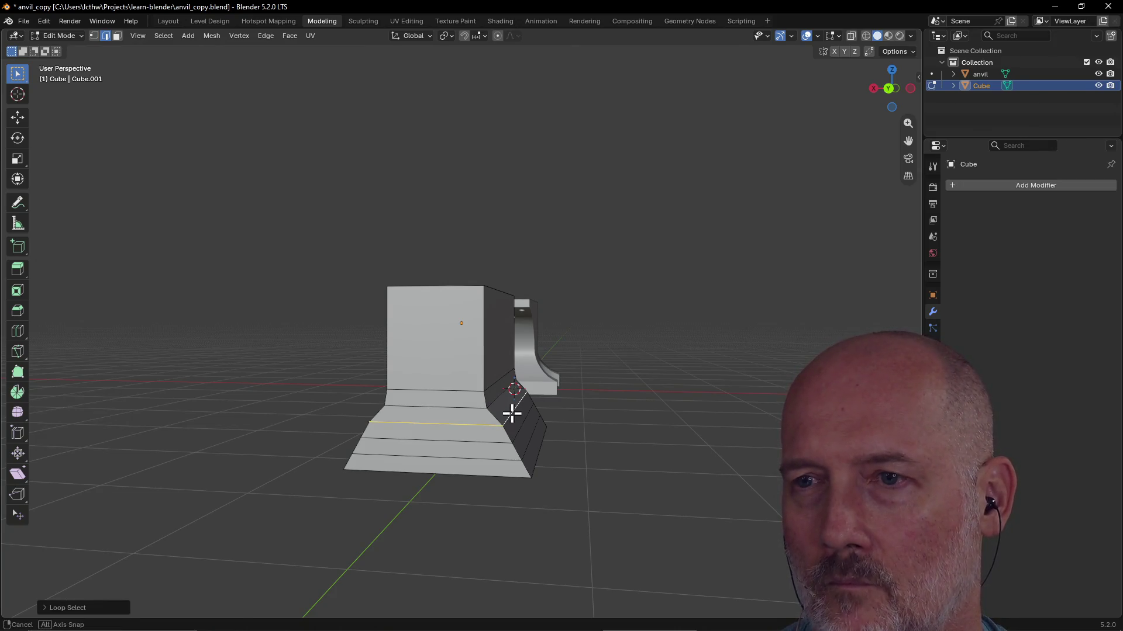
{"action": "key", "text": "s"}
{"action": "key", "text": "x"}
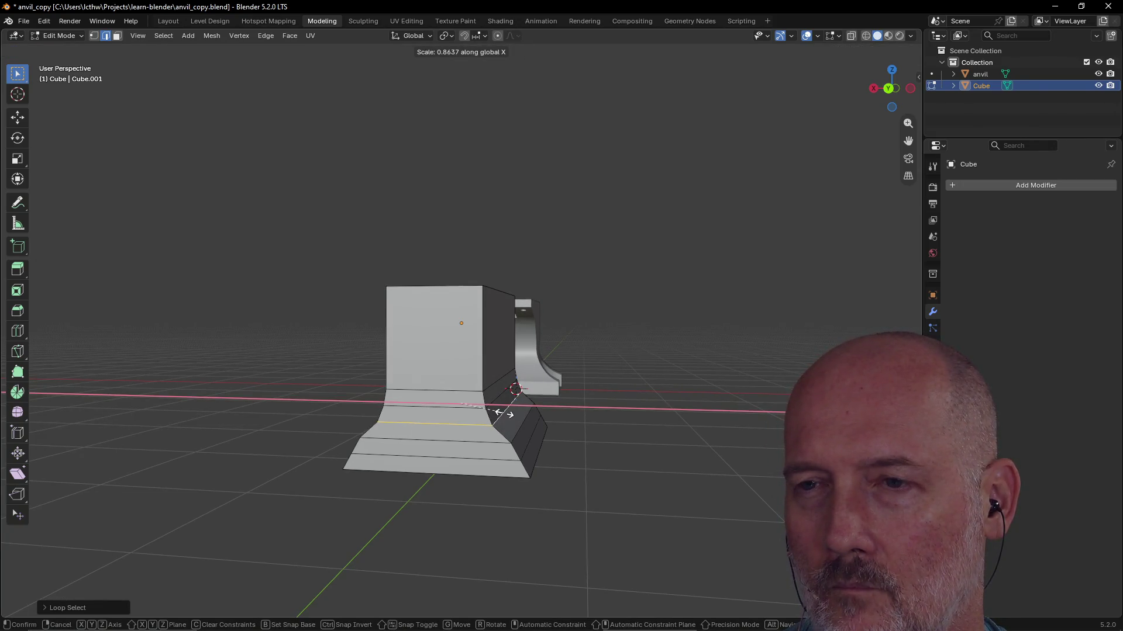
{"action": "left_click", "coordinate": [504, 412]}
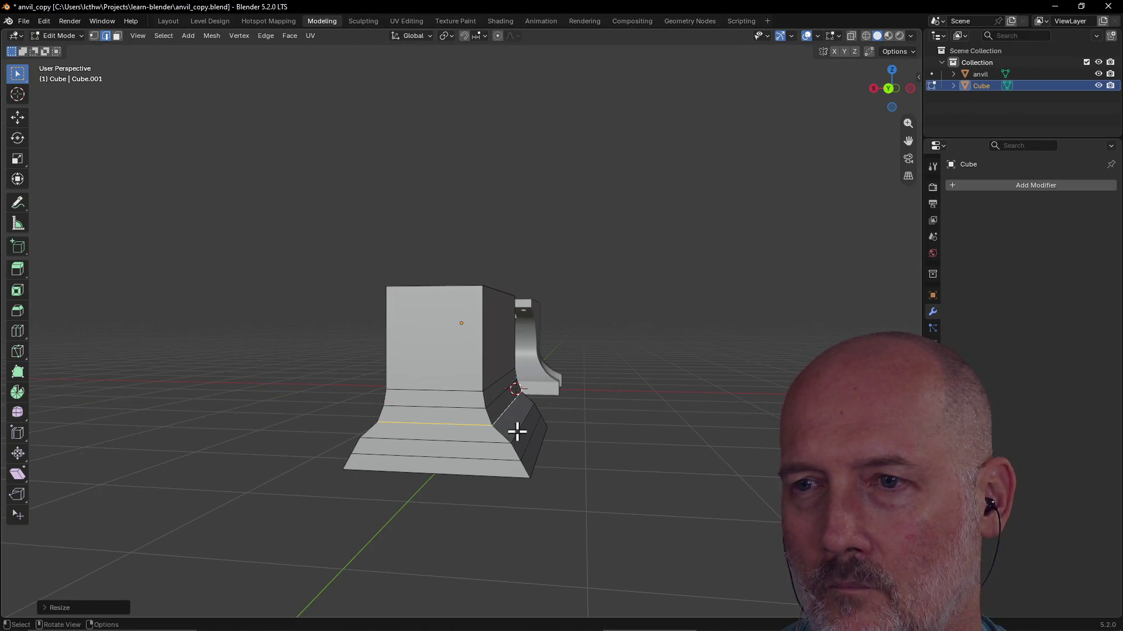
{"action": "left_click", "coordinate": [517, 431], "text": "alt"}
{"action": "middle_click_drag", "start_coordinate": [516, 431], "coordinate": [517, 431]}
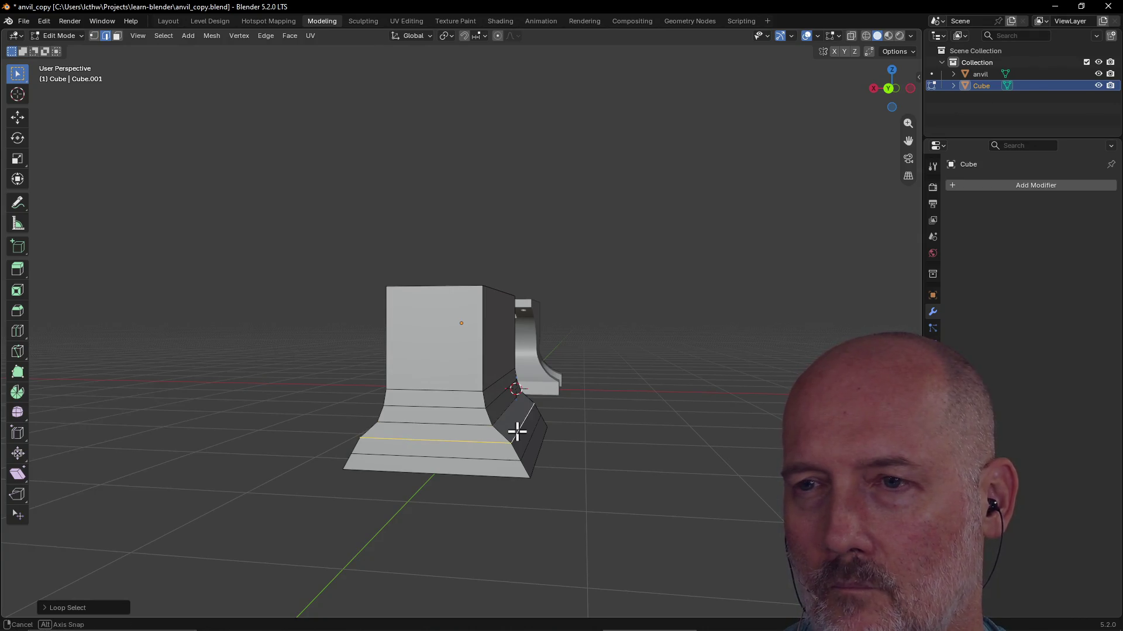
{"action": "key", "text": "s"}
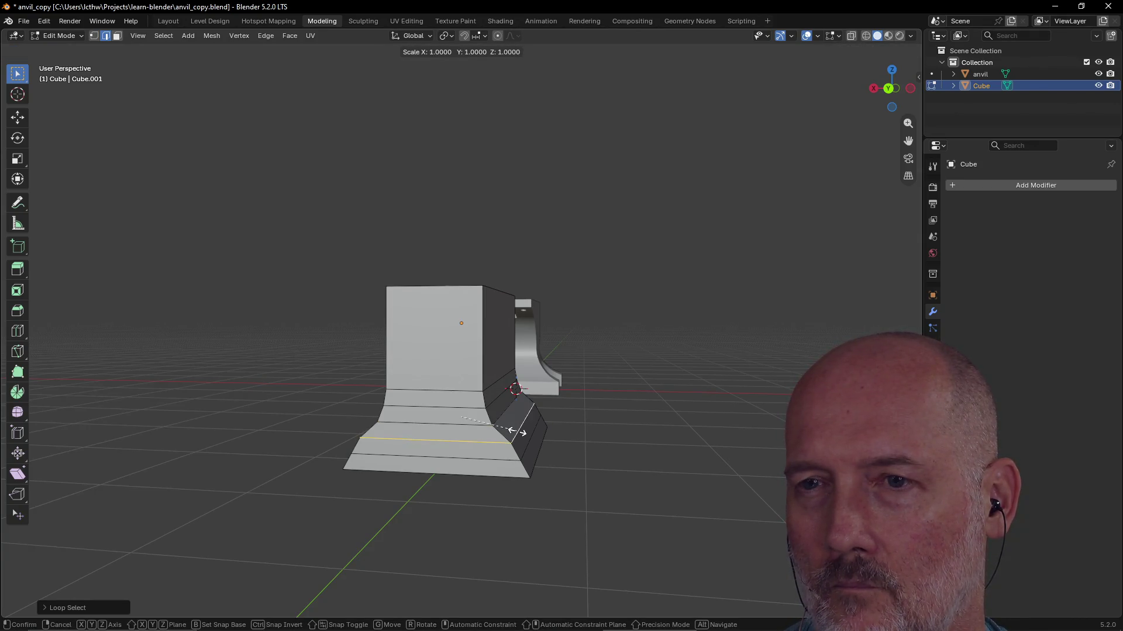
{"action": "key", "text": "x"}
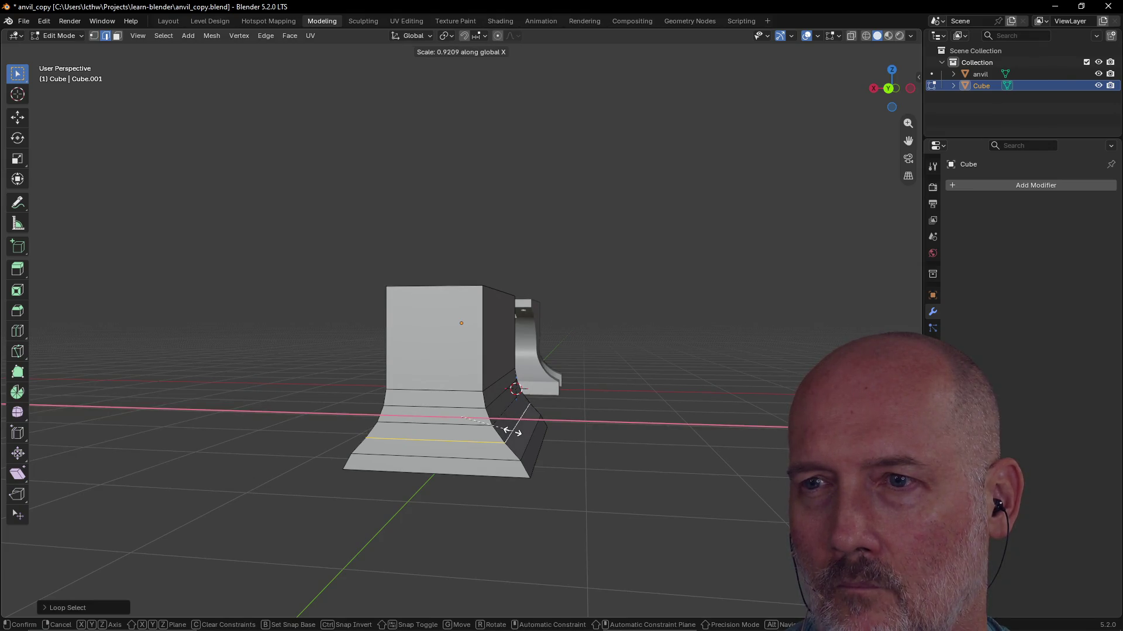
{"action": "left_click", "coordinate": [509, 430]}
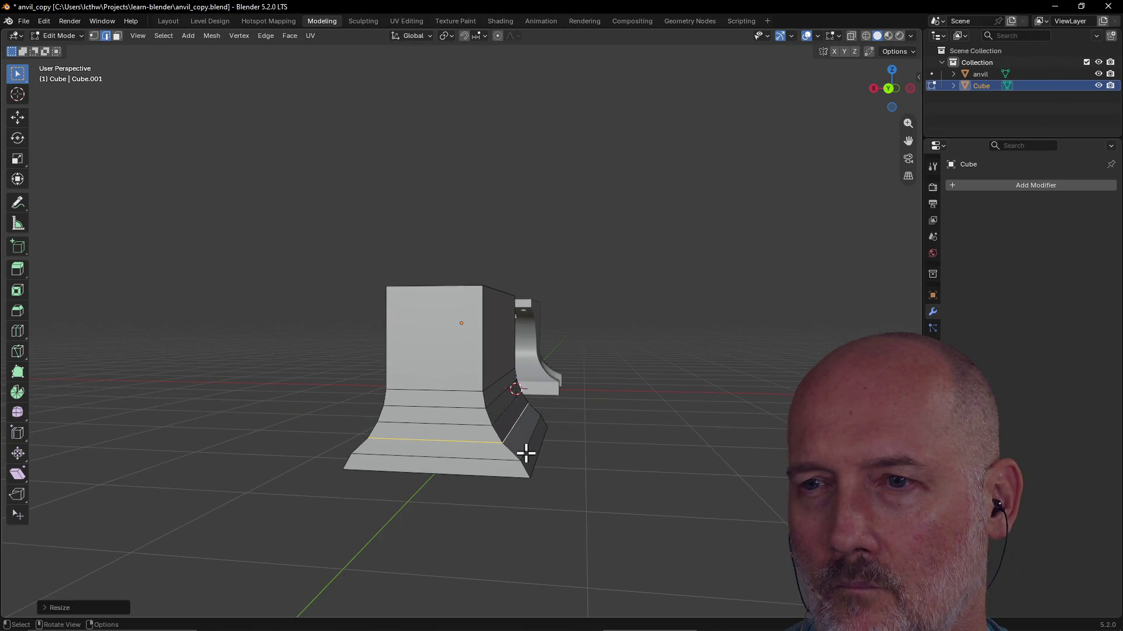
Widen the bottom edge loop of the base along X so the foot flares out
{"action": "left_click", "coordinate": [523, 451], "text": "alt"}
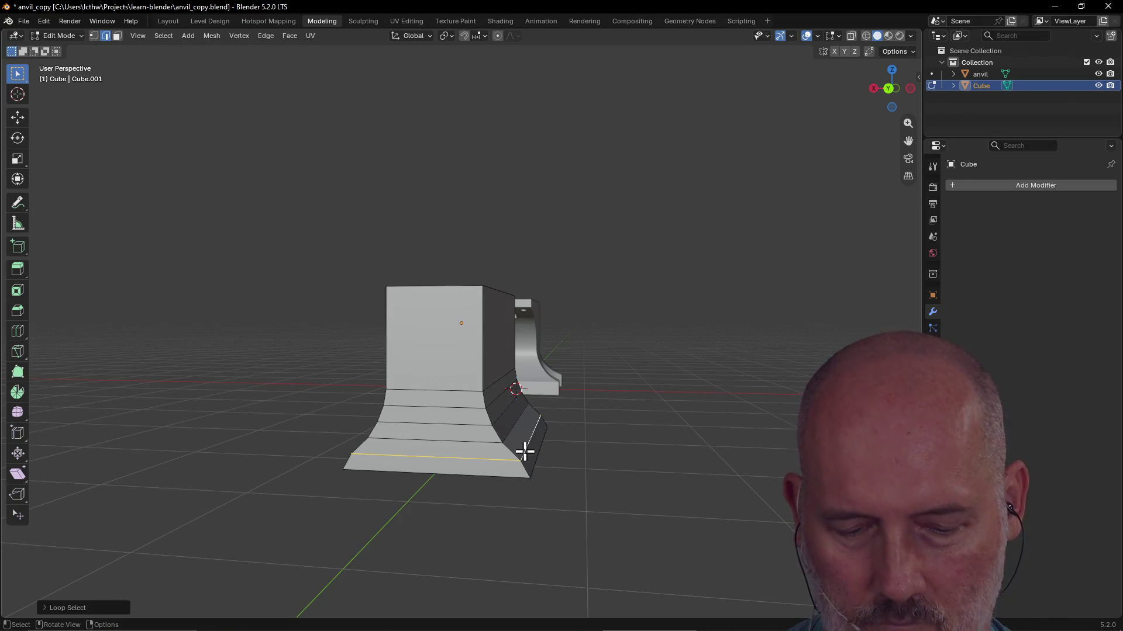
{"action": "middle_click_drag", "start_coordinate": [523, 451], "coordinate": [524, 451]}
{"action": "key", "text": "s"}
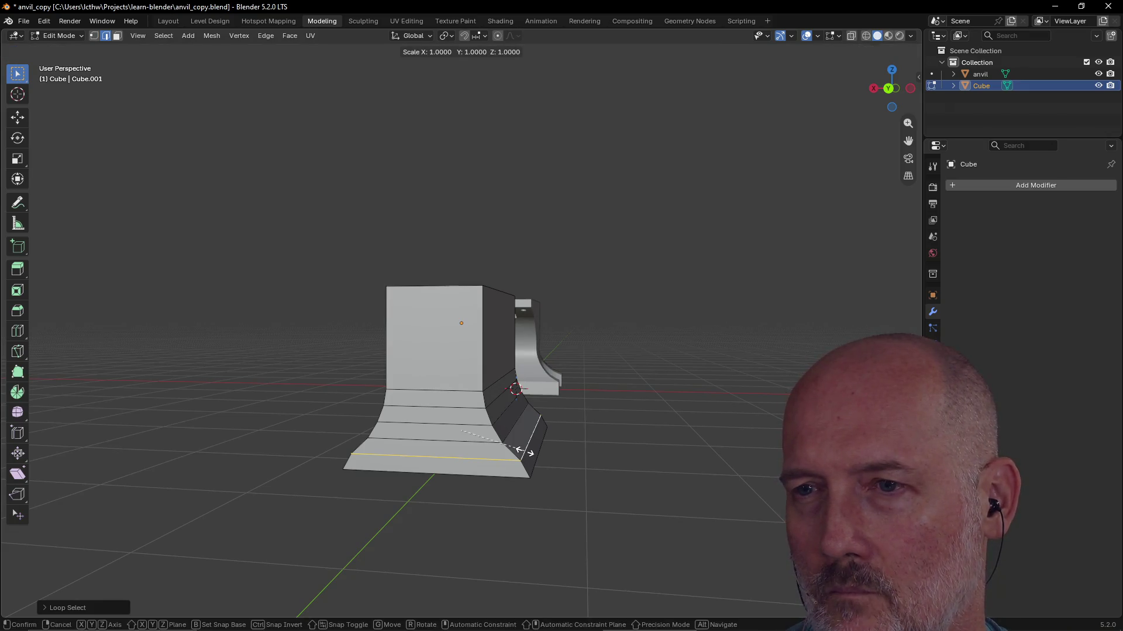
{"action": "key", "text": "x"}
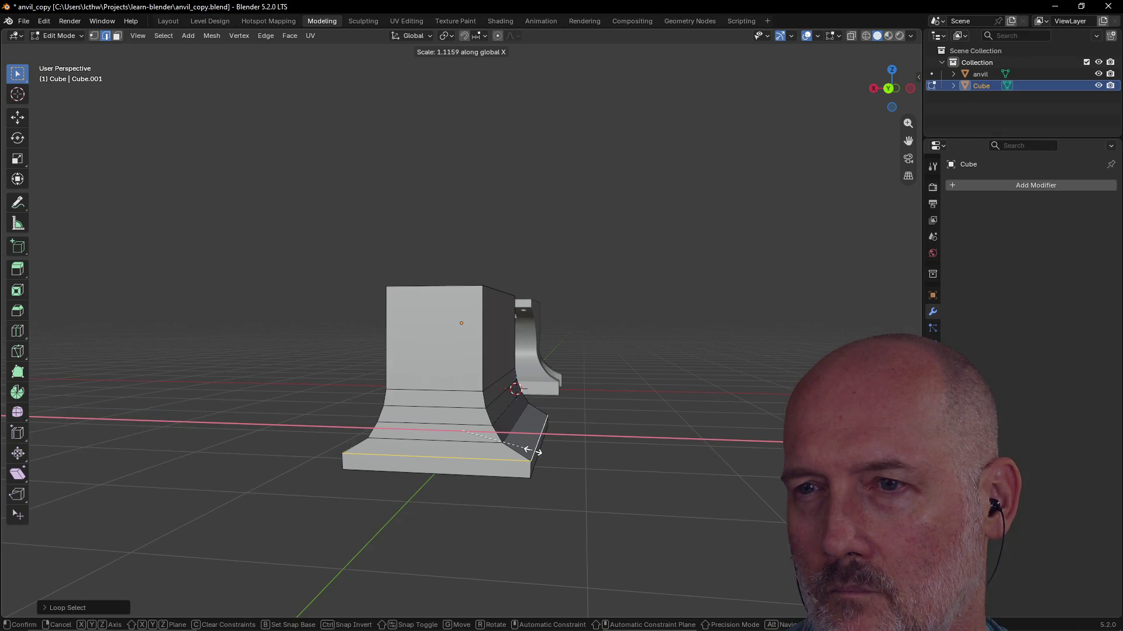
{"action": "left_click", "coordinate": [586, 439]}
{"action": "mouse_move", "coordinate": [619, 439]}
{"action": "middle_mouse_down"}
{"action": "mouse_move", "coordinate": [644, 399]}
{"action": "mouse_move", "coordinate": [639, 390]}
{"action": "mouse_move", "coordinate": [602, 407]}
{"action": "mouse_move", "coordinate": [634, 396]}
{"action": "middle_mouse_up"}
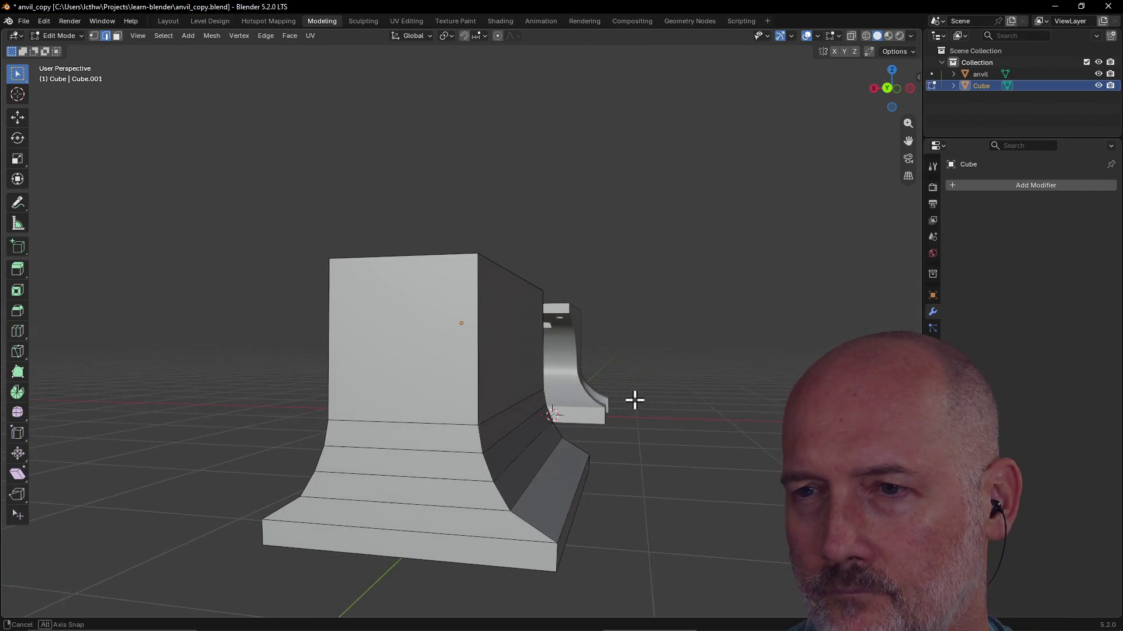
Rescale a flare edge loop along X and nudge it vertically to smooth the concave curve
{"action": "left_click", "coordinate": [524, 491], "text": "alt"}
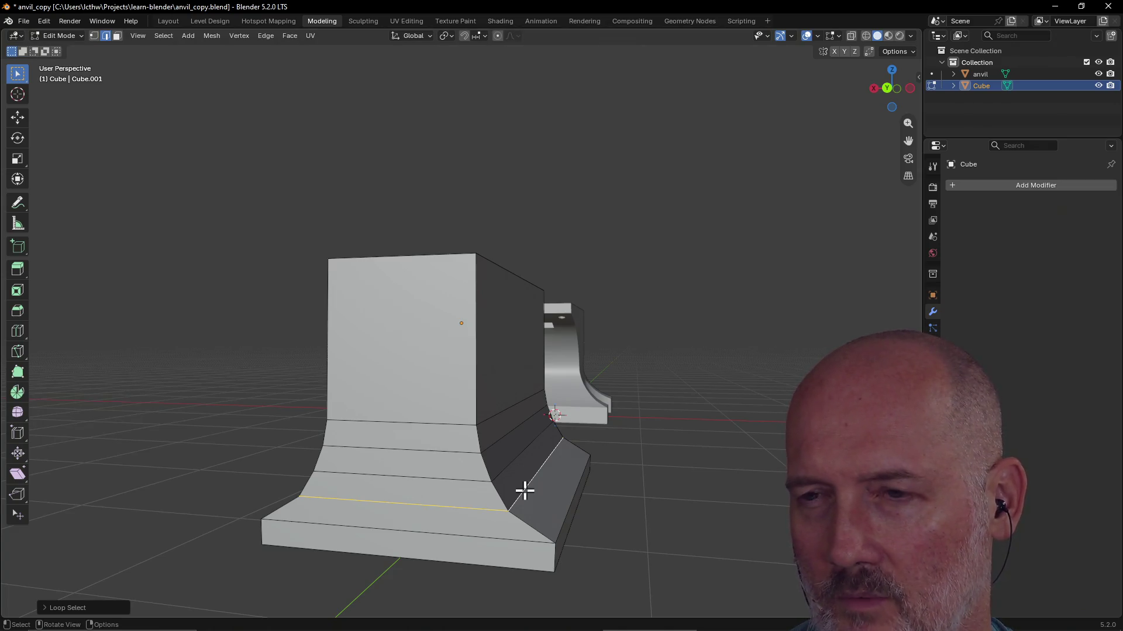
{"action": "key", "text": "s"}
{"action": "key", "text": "x"}
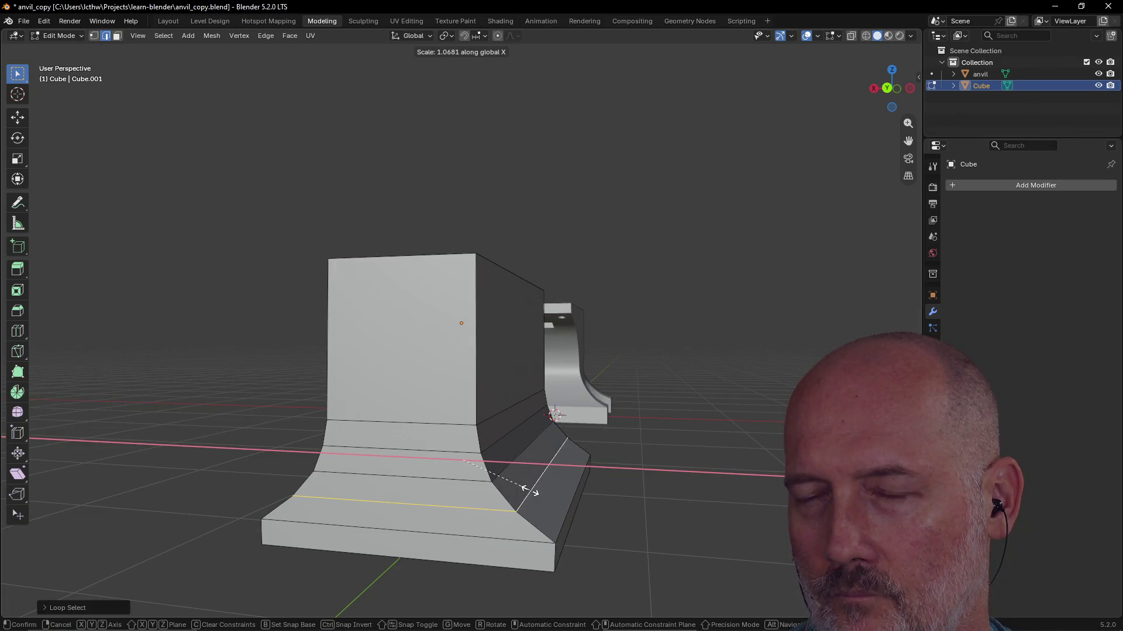
{"action": "left_click", "coordinate": [531, 490]}
{"action": "key", "text": "g"}
{"action": "key", "text": "z"}
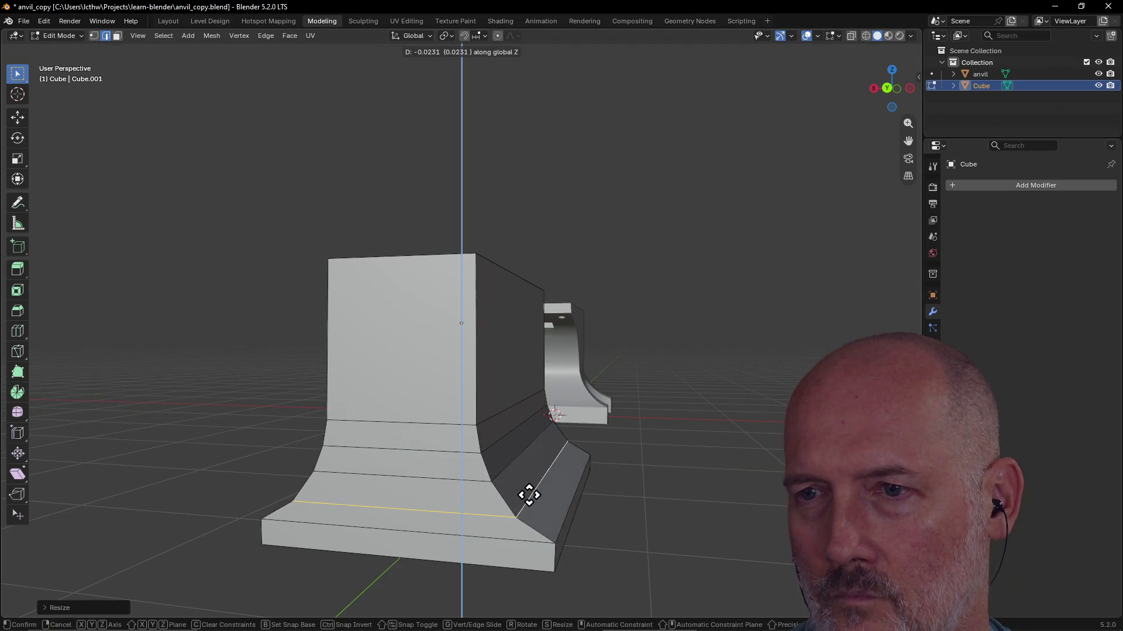
{"action": "left_click", "coordinate": [528, 496]}
{"action": "key", "text": "s"}
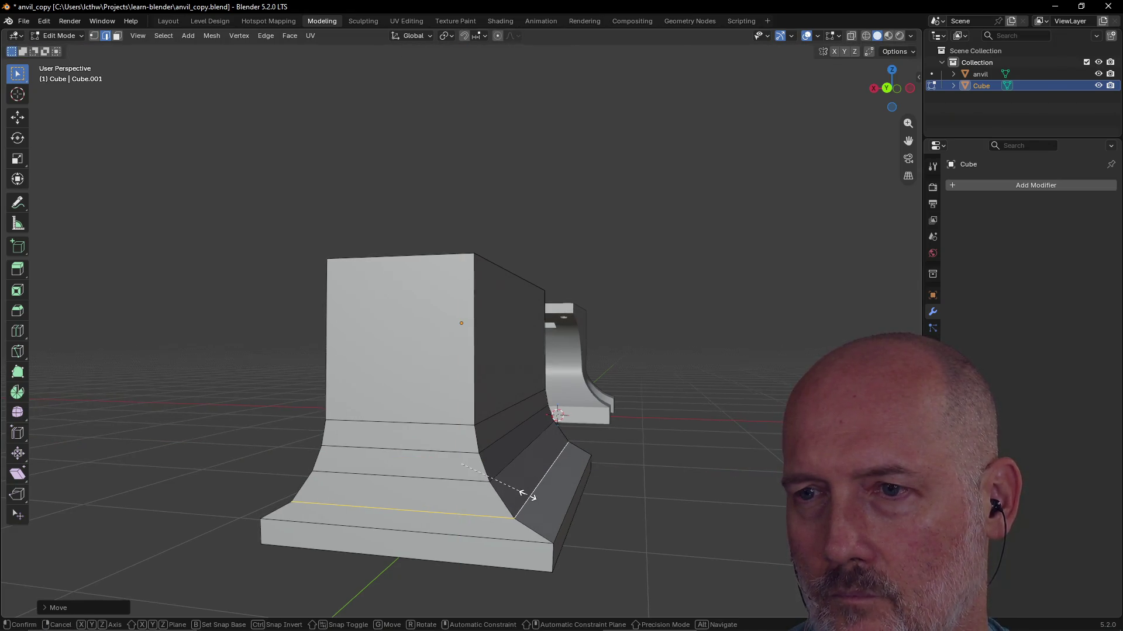
{"action": "key", "text": "x"}
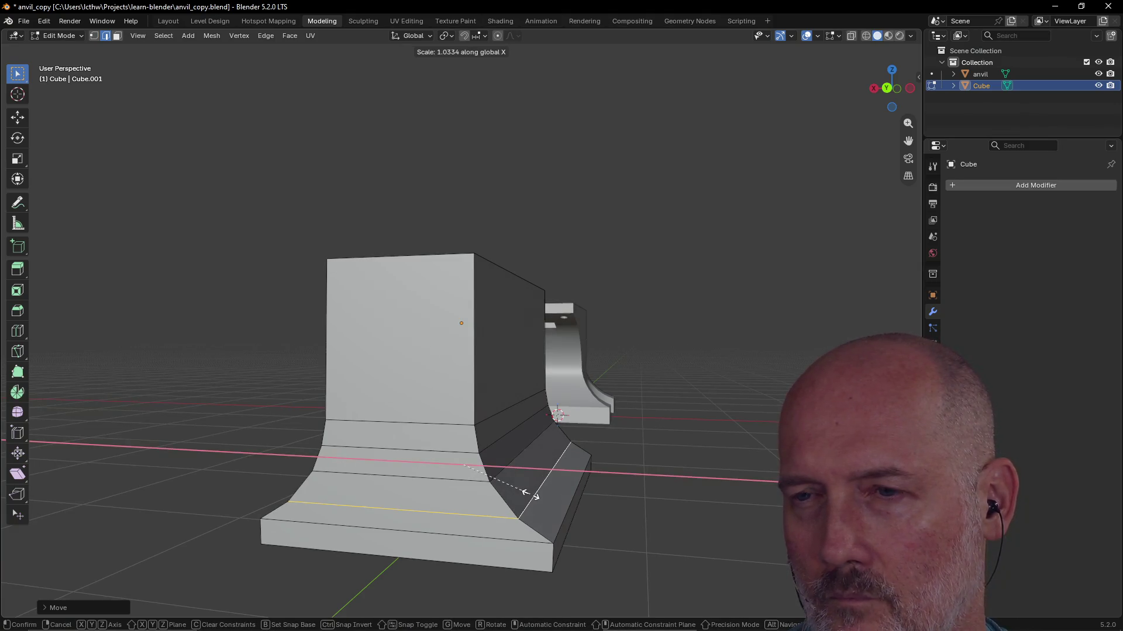
{"action": "left_click", "coordinate": [531, 491]}
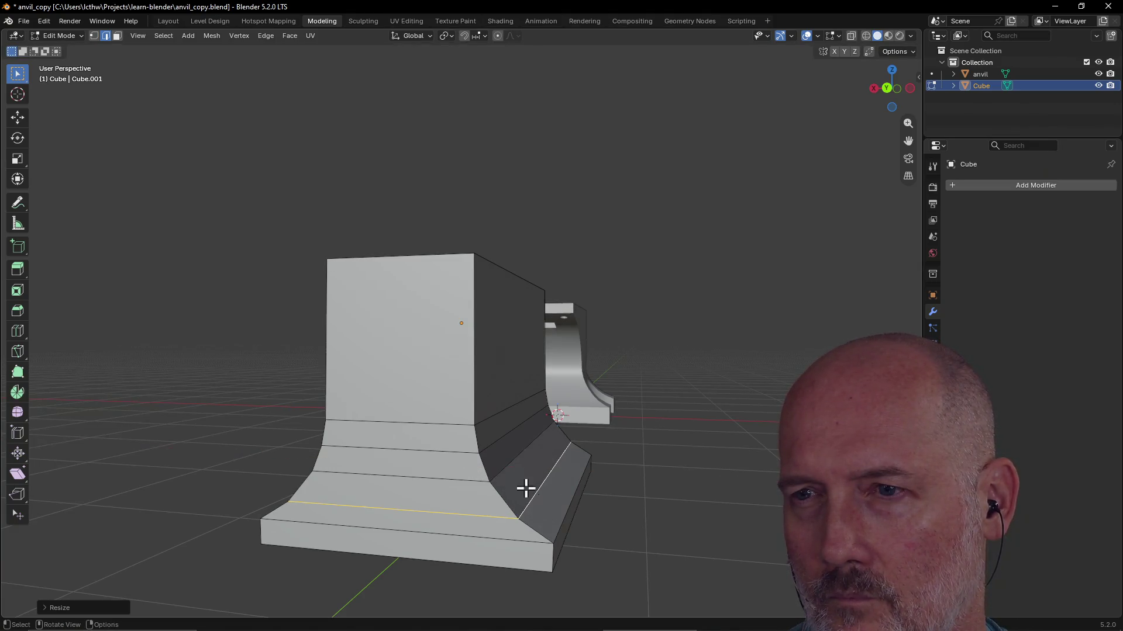
{"action": "left_click", "coordinate": [514, 456], "text": "alt"}
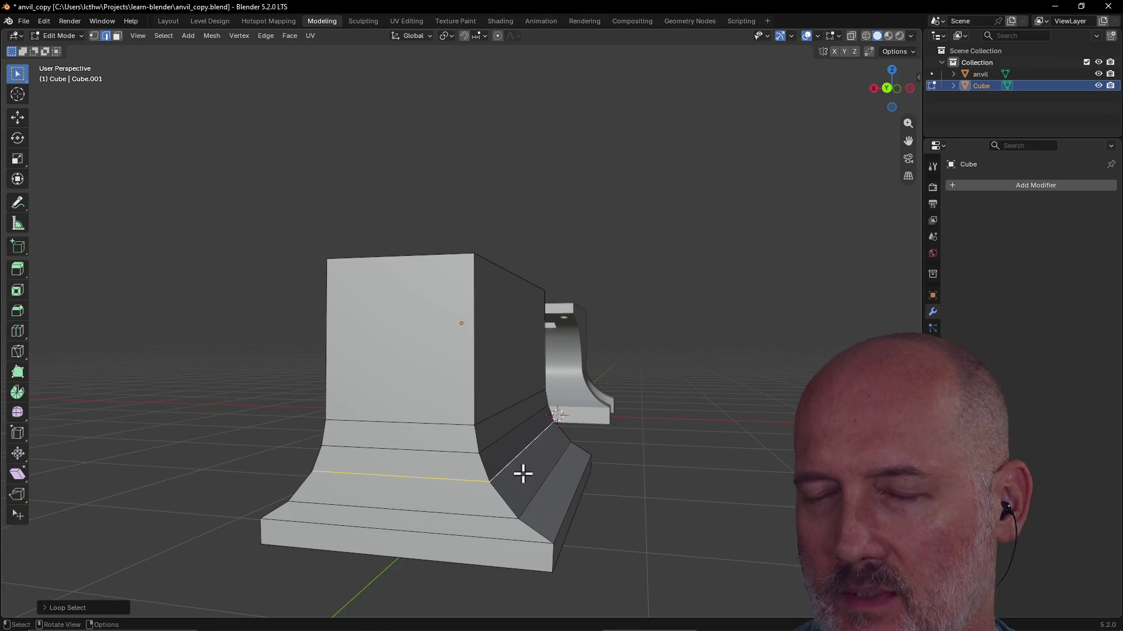
{"action": "mouse_move", "coordinate": [529, 466]}
{"action": "middle_mouse_down"}
{"action": "mouse_move", "coordinate": [539, 455]}
{"action": "mouse_move", "coordinate": [526, 468]}
{"action": "middle_mouse_up"}
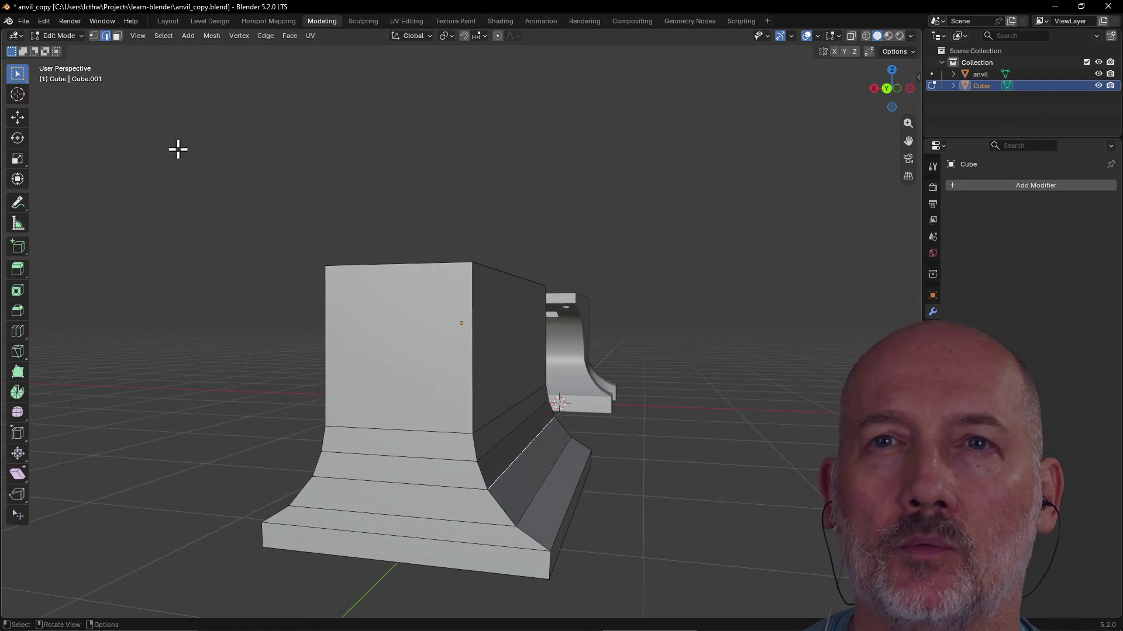
In Face select mode, select the flare band's front, corner and side faces
{"action": "left_click", "coordinate": [117, 35]}
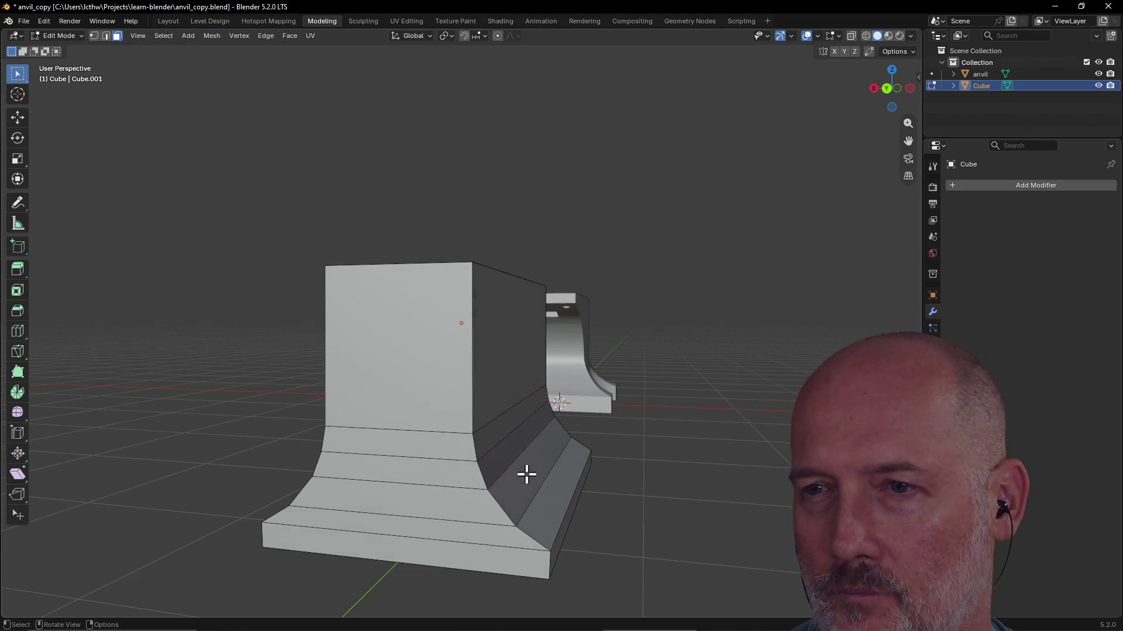
{"action": "left_click", "coordinate": [492, 474]}
{"action": "left_click", "coordinate": [527, 476]}
{"action": "mouse_move", "coordinate": [526, 475]}
{"action": "middle_mouse_down"}
{"action": "mouse_move", "coordinate": [550, 469]}
{"action": "mouse_move", "coordinate": [507, 484]}
{"action": "mouse_move", "coordinate": [687, 466]}
{"action": "middle_mouse_up"}
{"action": "left_click", "coordinate": [494, 482], "text": "shift"}
{"action": "mouse_move", "coordinate": [652, 433]}
{"action": "middle_mouse_down"}
{"action": "mouse_move", "coordinate": [359, 427]}
{"action": "mouse_move", "coordinate": [378, 430]}
{"action": "middle_mouse_up"}
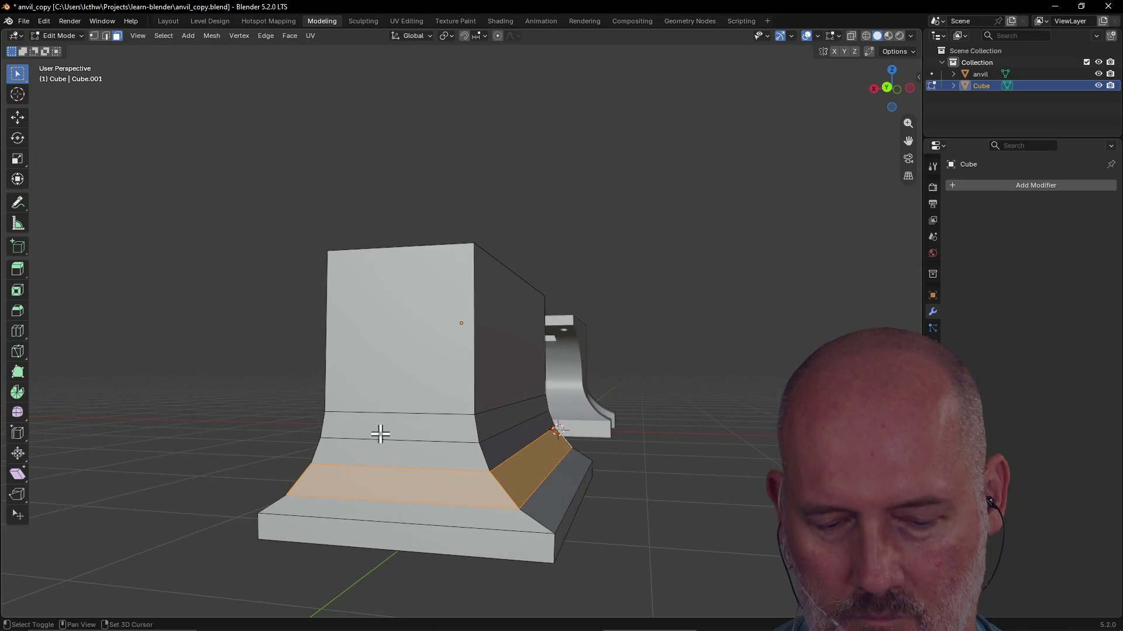
Cut one more edge loop through the lower band, slide it up and narrow it slightly along X
{"action": "key", "text": "ctrl+r"}
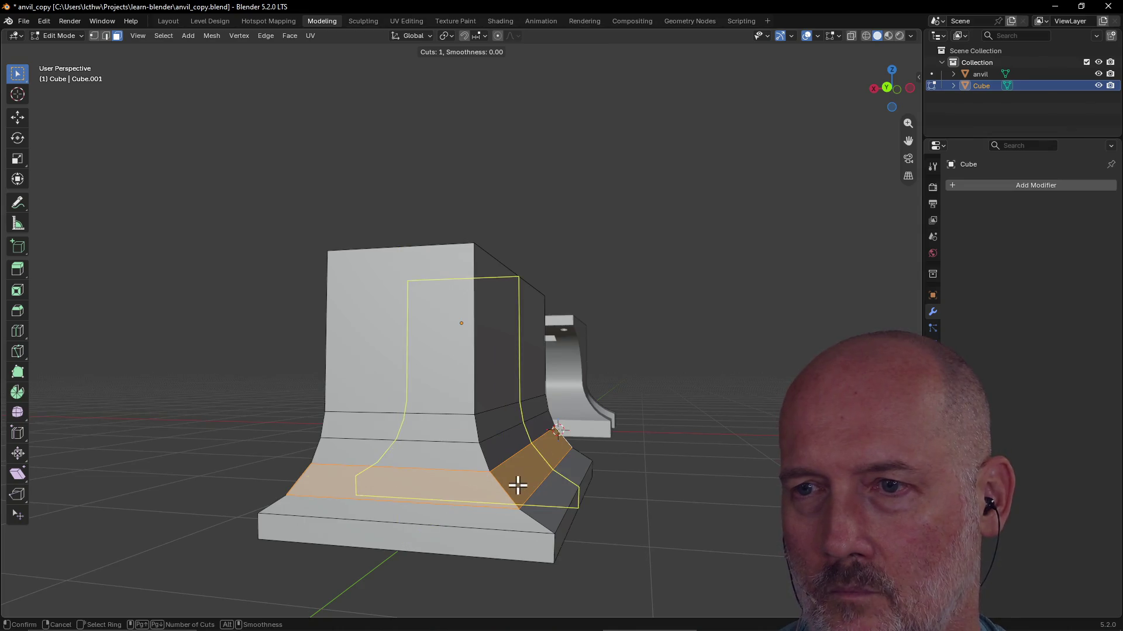
{"action": "left_click", "coordinate": [517, 481]}
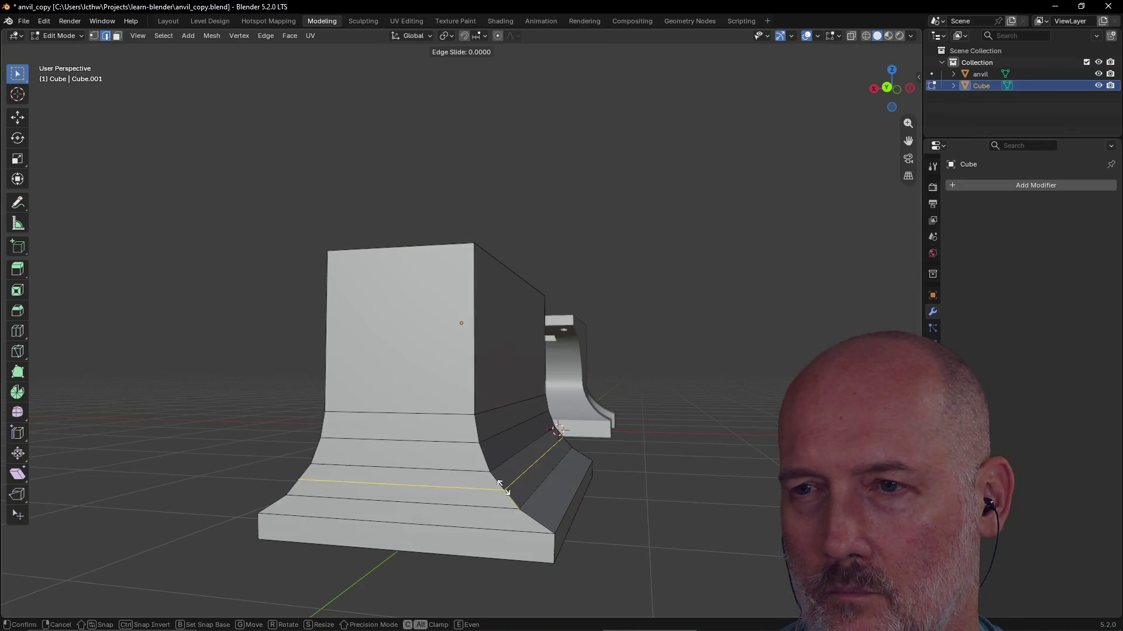
{"action": "left_click", "coordinate": [527, 469]}
{"action": "scroll", "coordinate": [662, 446], "scroll_direction": "up", "scroll_amount": 1}
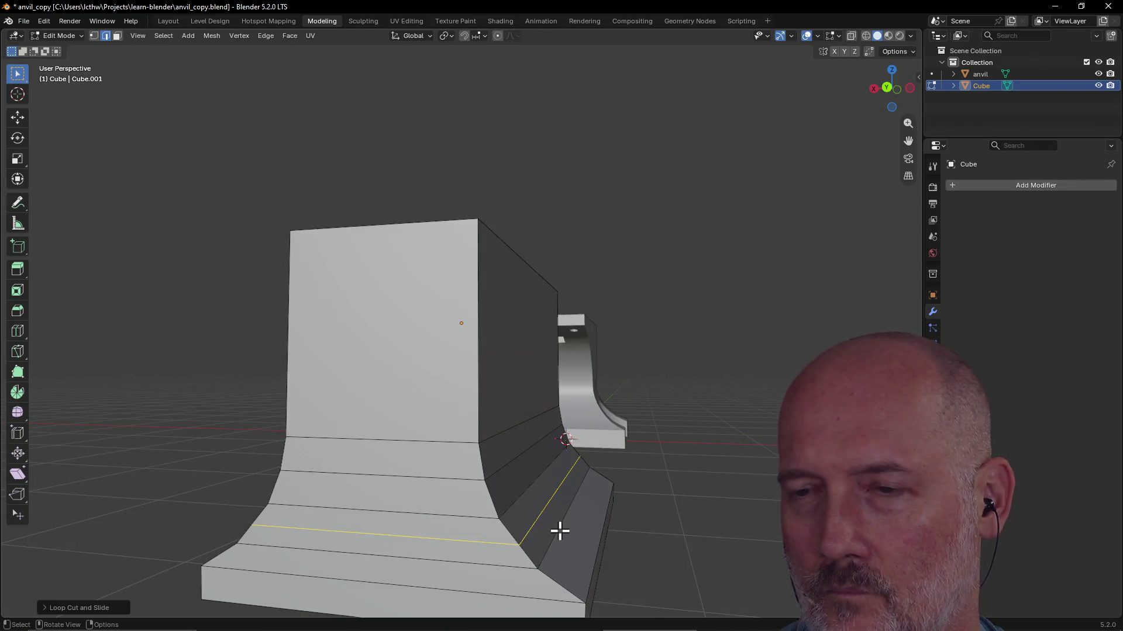
{"action": "middle_click_drag", "start_coordinate": [559, 531], "coordinate": [559, 530]}
{"action": "key", "text": "s"}
{"action": "key", "text": "x"}
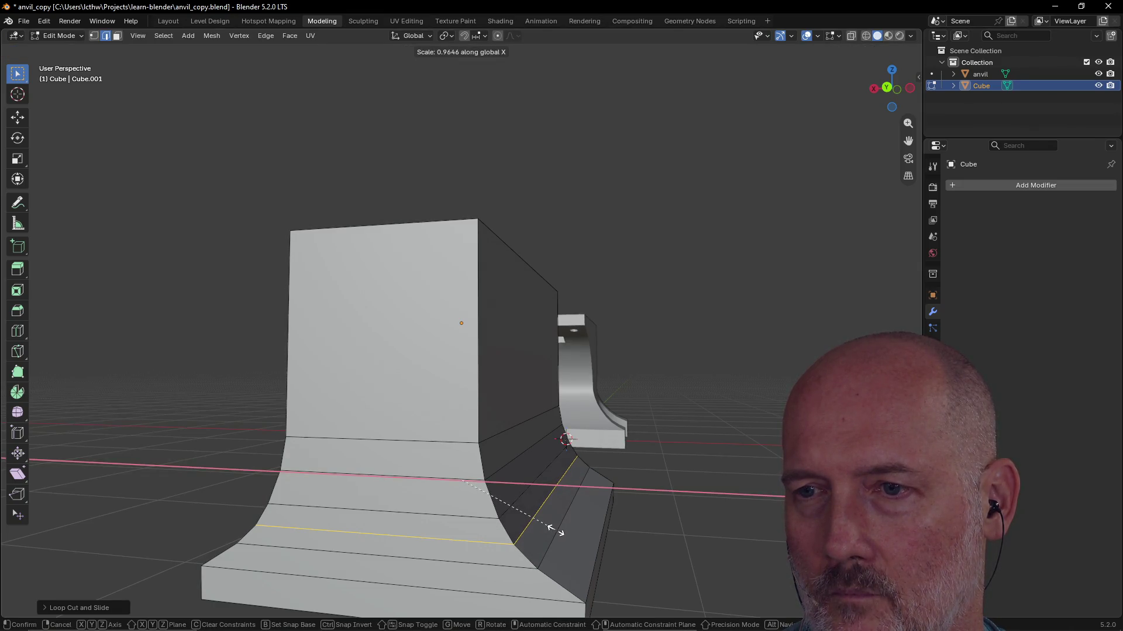
{"action": "left_click", "coordinate": [555, 528]}
{"action": "scroll", "coordinate": [679, 444], "scroll_direction": "down", "scroll_amount": 5}
{"action": "mouse_move", "coordinate": [725, 444]}
{"action": "middle_mouse_down"}
{"action": "mouse_move", "coordinate": [532, 483]}
{"action": "mouse_move", "coordinate": [506, 454]}
{"action": "mouse_move", "coordinate": [721, 448]}
{"action": "mouse_move", "coordinate": [514, 454]}
{"action": "middle_mouse_up"}
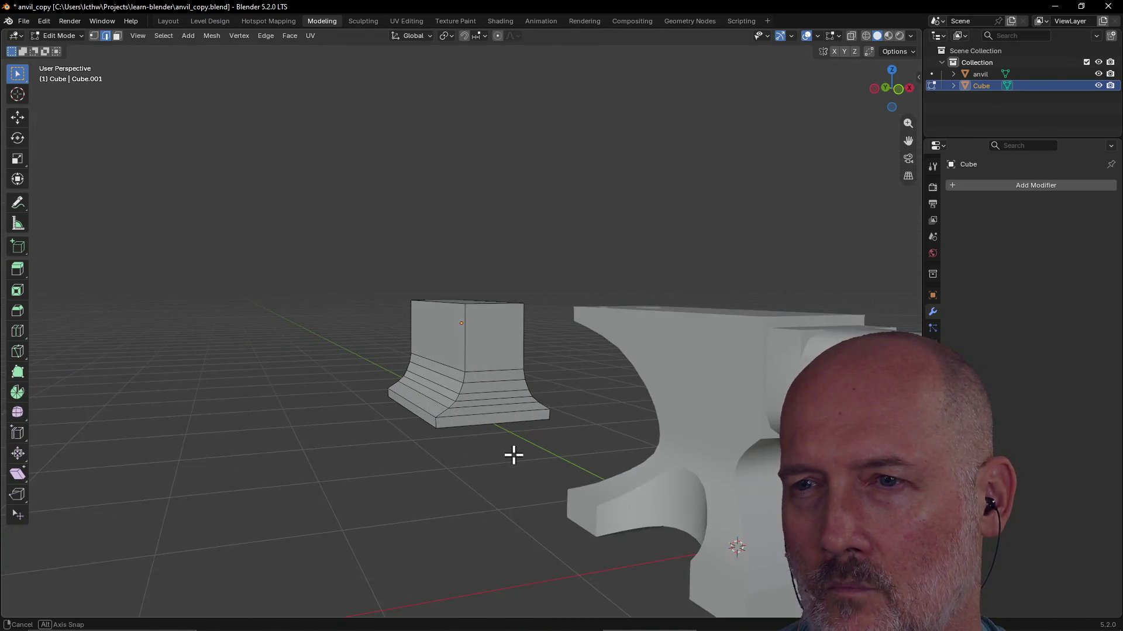
From the back view, move the loop above the foot up about 0.05 along Z
{"action": "key", "text": "grave"}
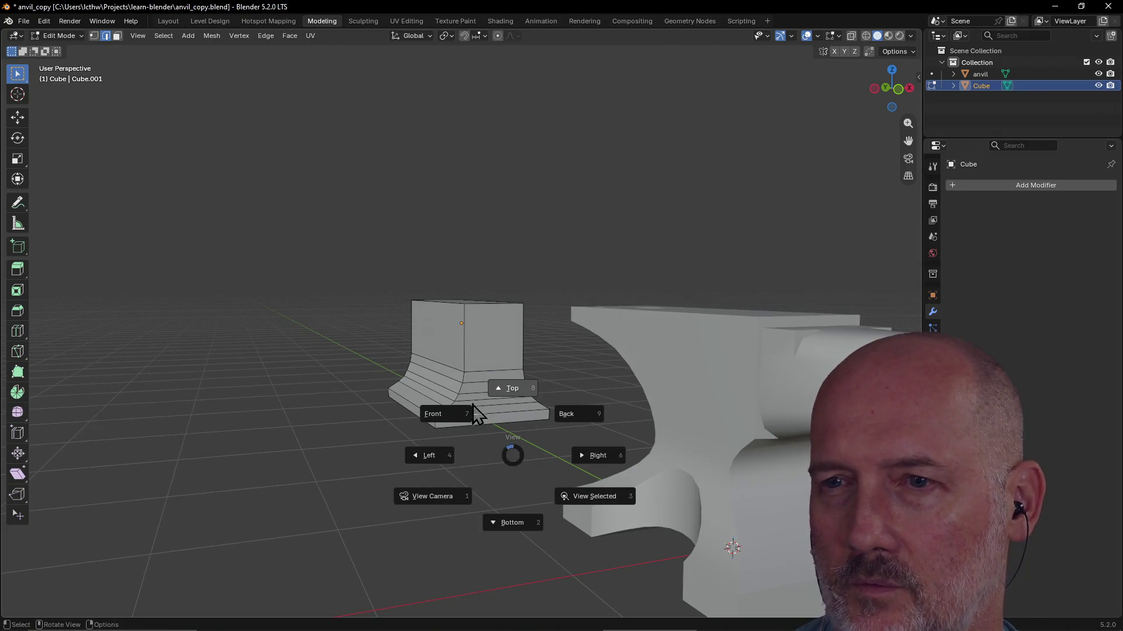
{"action": "left_click", "coordinate": [446, 412]}
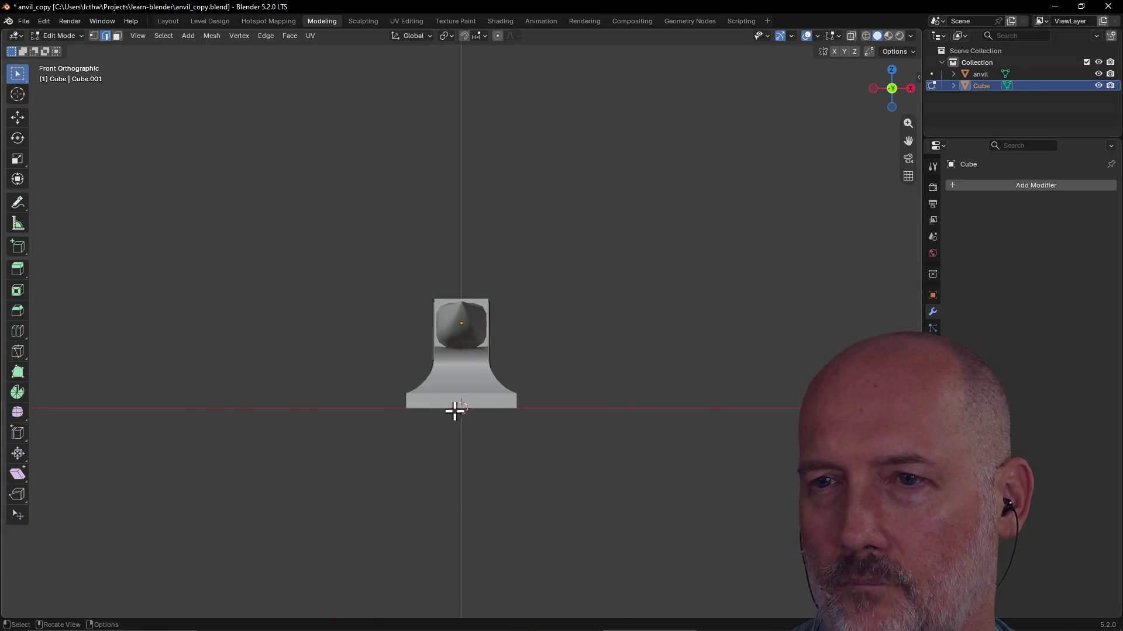
{"action": "key", "text": "grave"}
{"action": "left_click", "coordinate": [513, 370]}
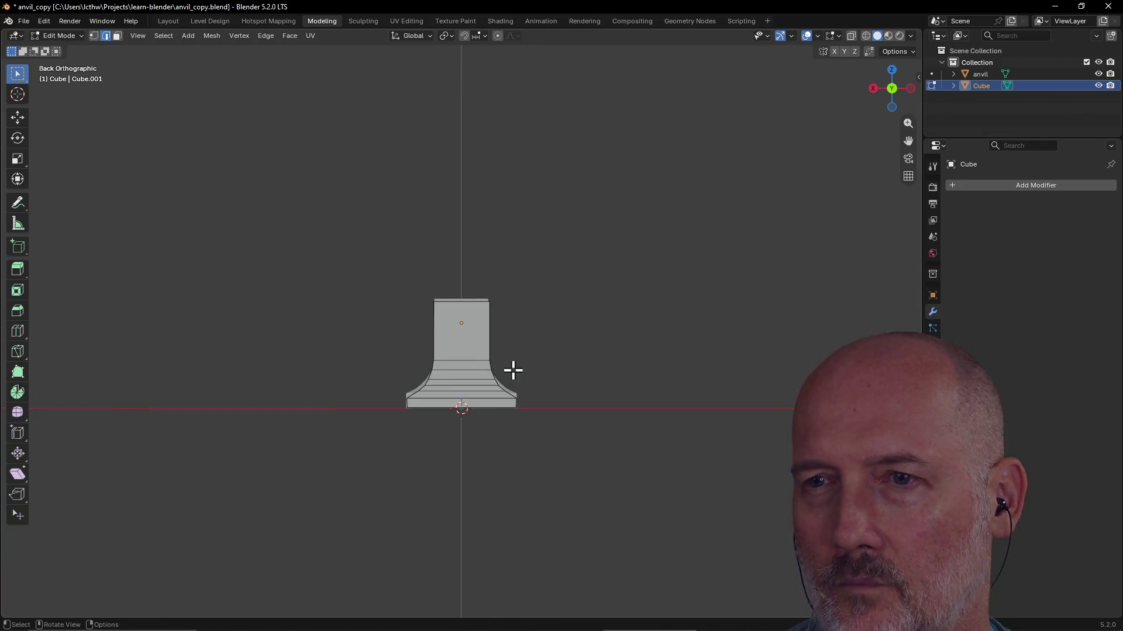
{"action": "scroll", "coordinate": [513, 370], "scroll_direction": "up", "scroll_amount": 2}
{"action": "scroll", "coordinate": [516, 366], "scroll_direction": "up", "scroll_amount": 1}
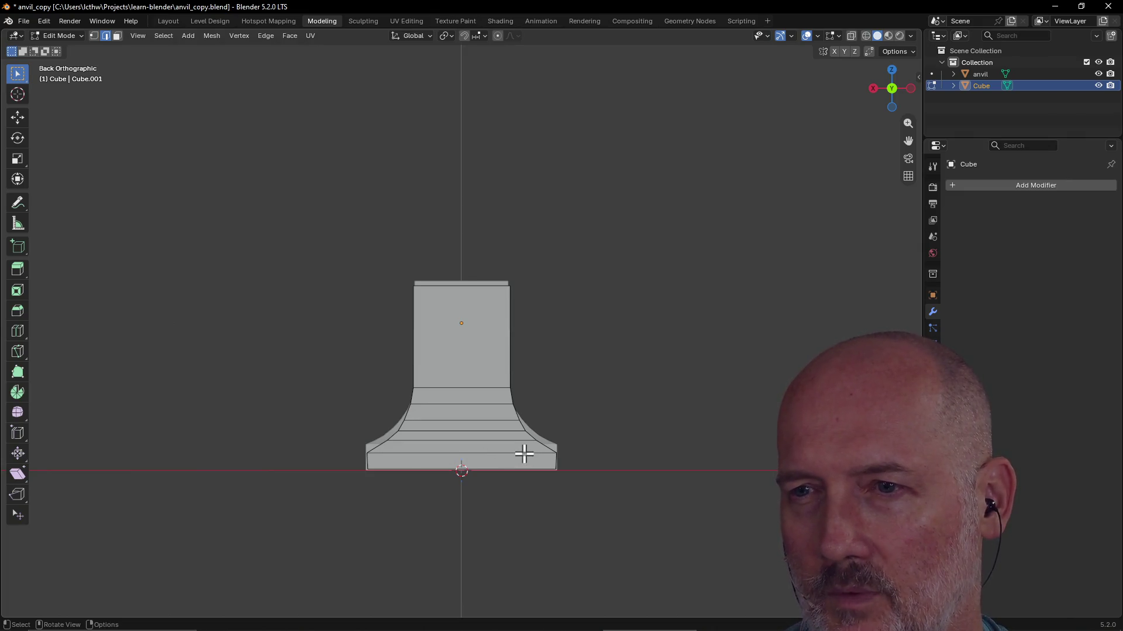
{"action": "key", "text": "g"}
{"action": "key", "text": "z"}
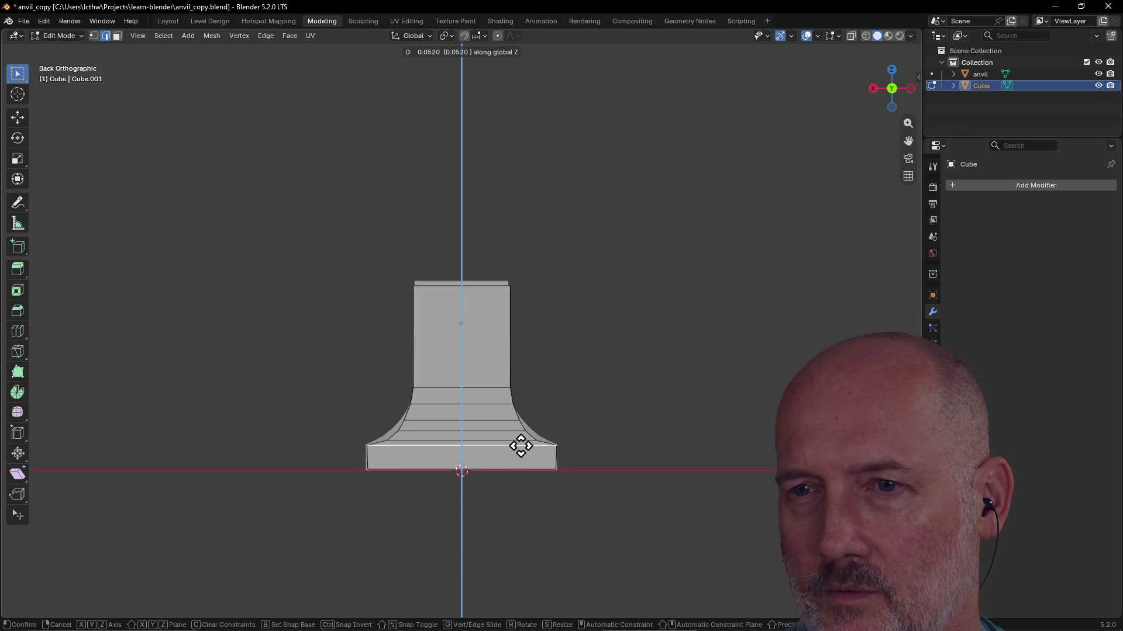
{"action": "left_click", "coordinate": [521, 446]}
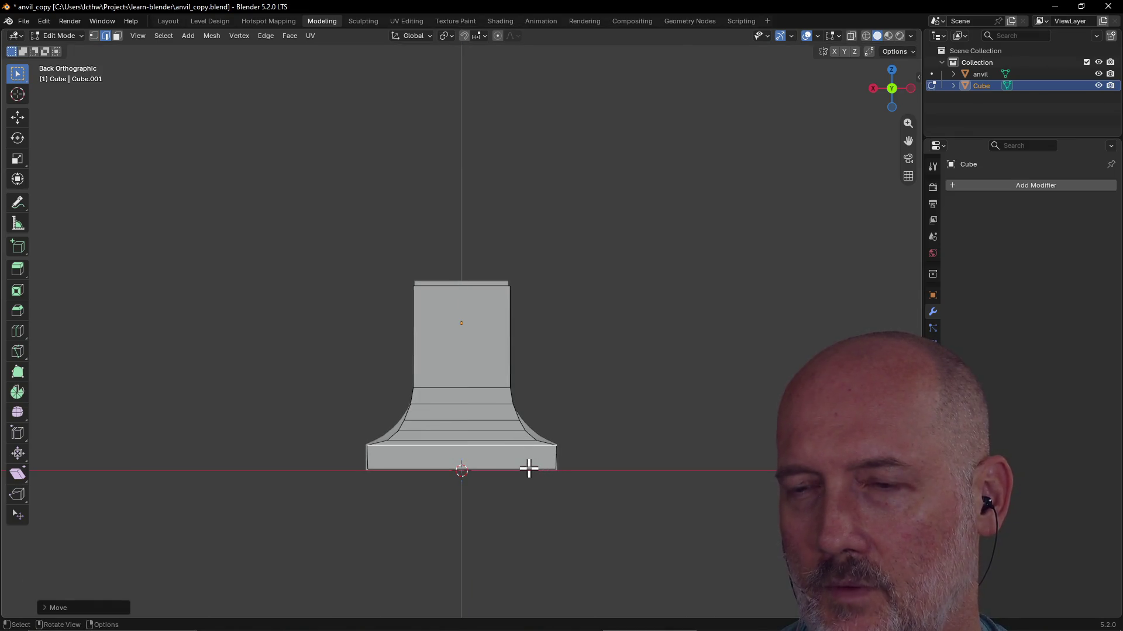
{"action": "key", "text": "KP_2"}
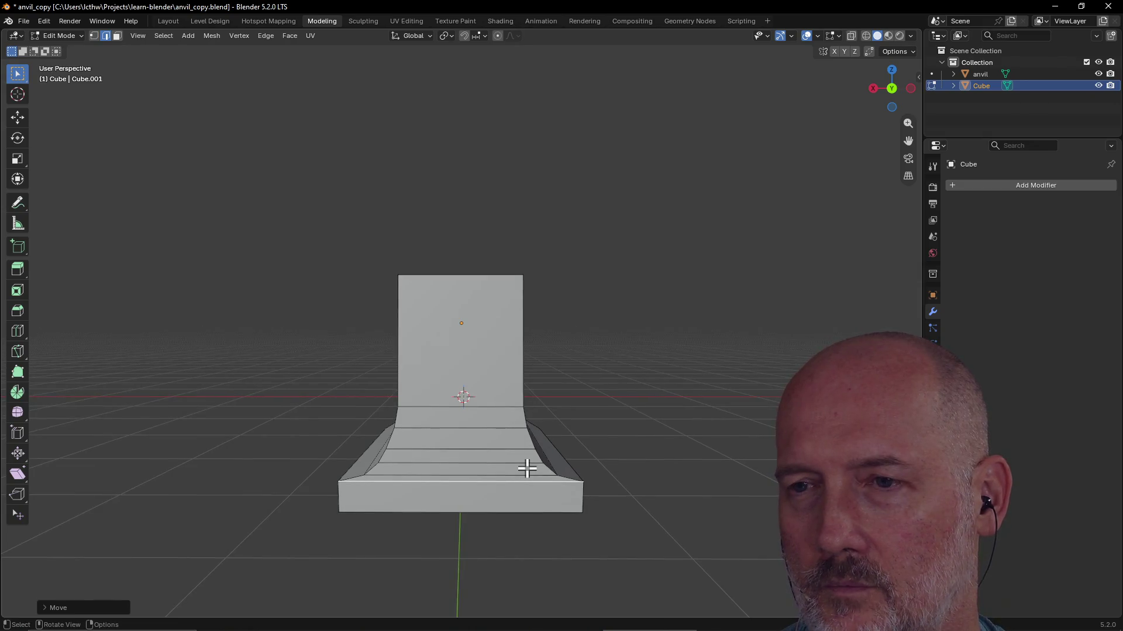
From the back view, widen a flare edge loop along X and raise it slightly, twice over
{"action": "key", "text": "grave"}
{"action": "left_click", "coordinate": [586, 428]}
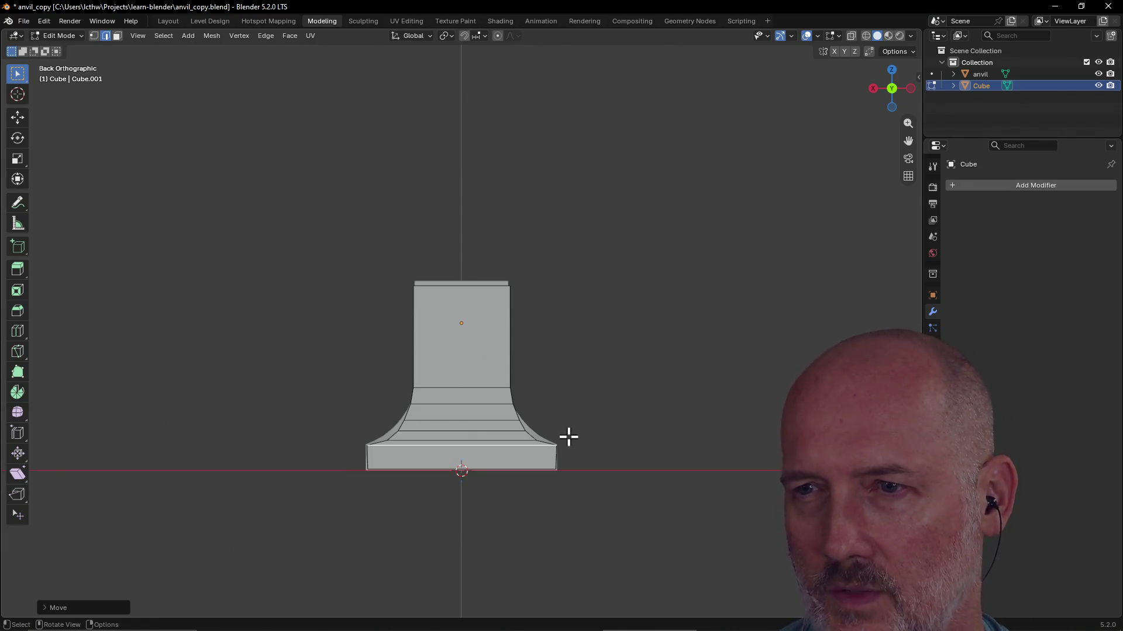
{"action": "left_click", "coordinate": [507, 442], "text": "alt"}
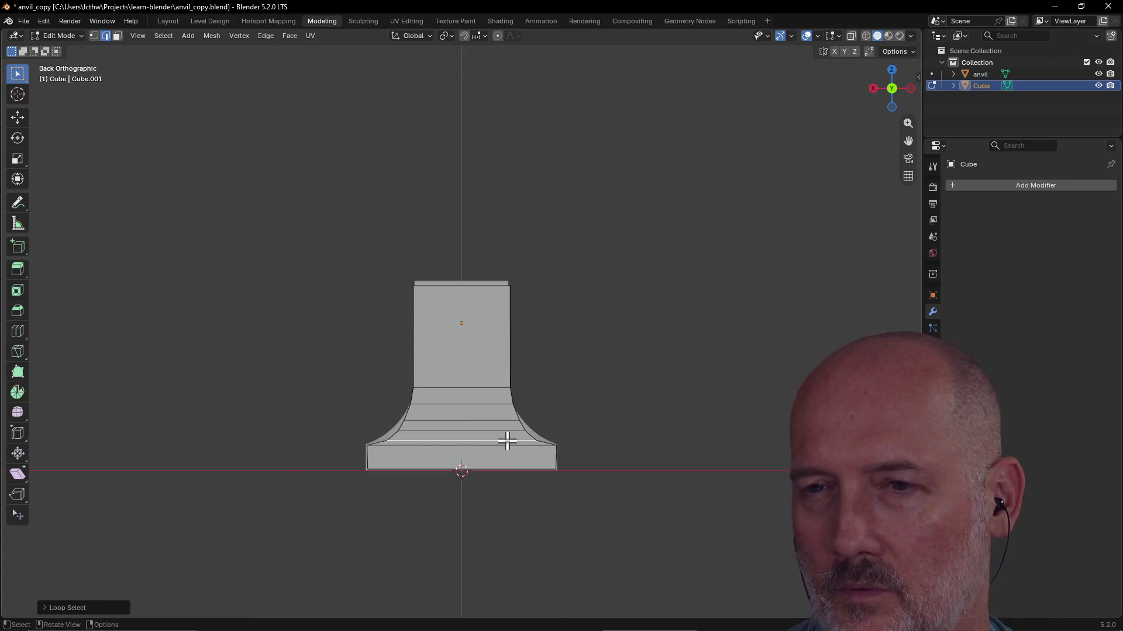
{"action": "key", "text": "s"}
{"action": "key", "text": "x"}
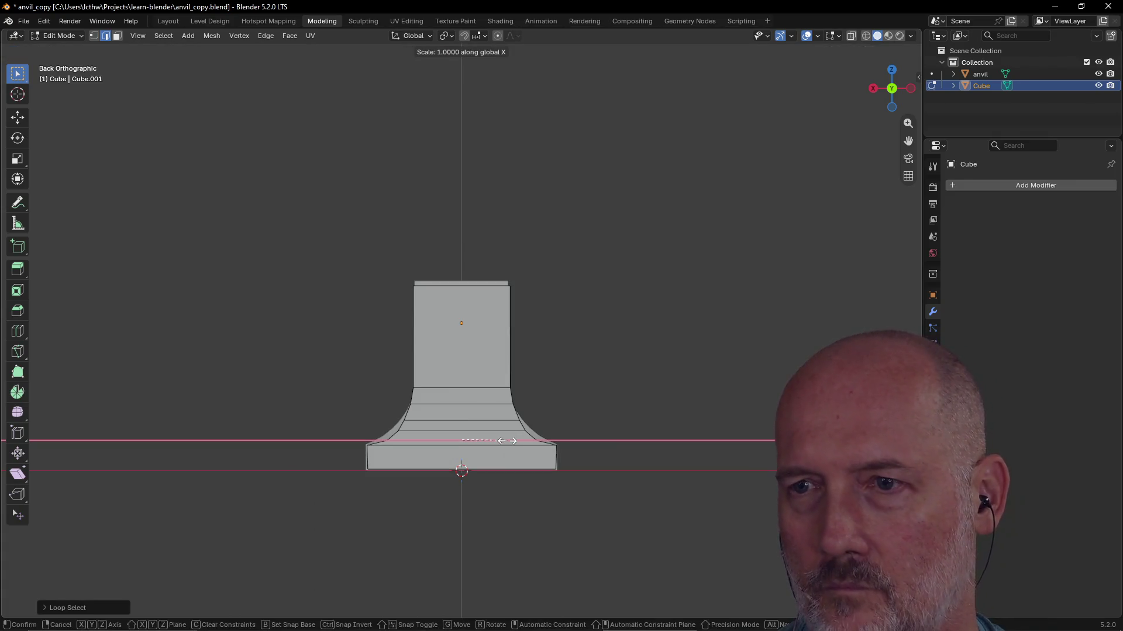
{"action": "left_click", "coordinate": [510, 439]}
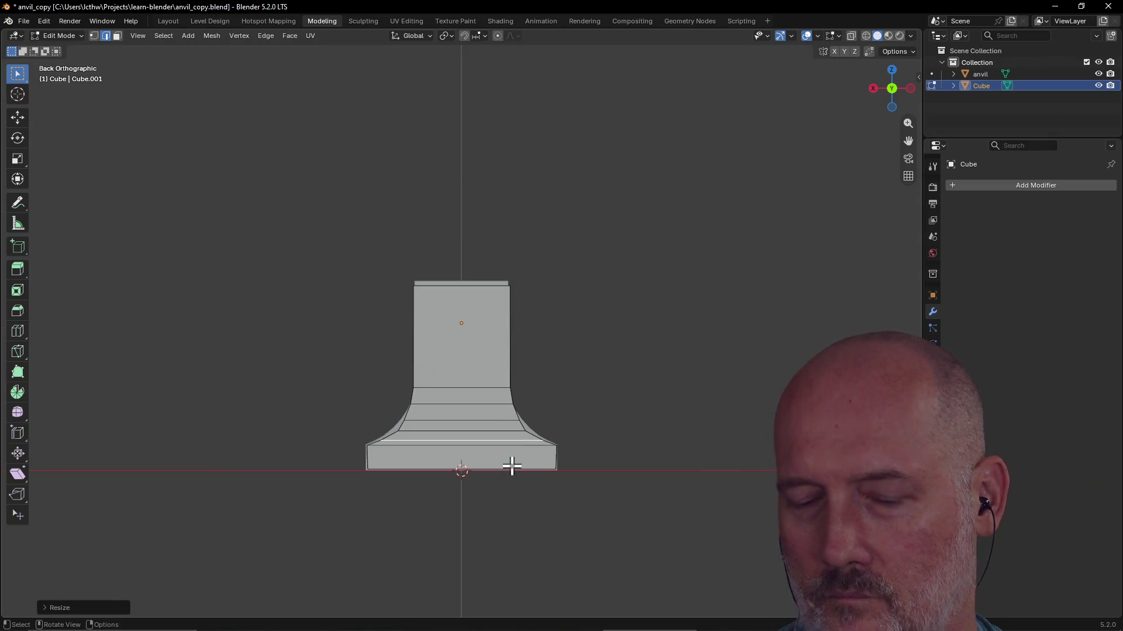
{"action": "key", "text": "g"}
{"action": "key", "text": "z"}
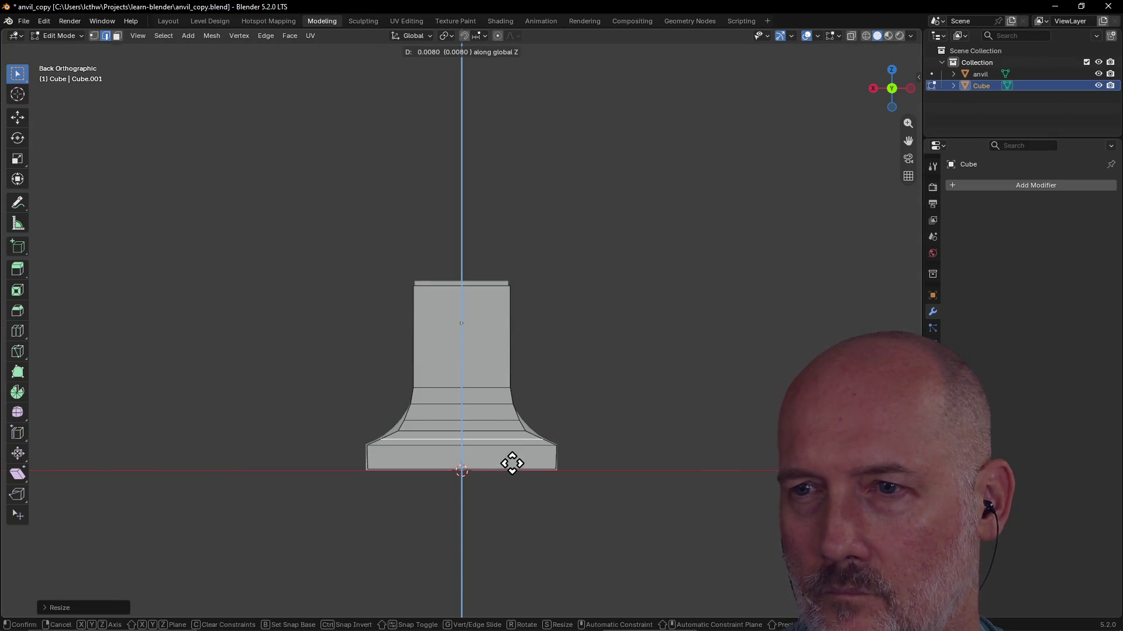
{"action": "left_click", "coordinate": [512, 464]}
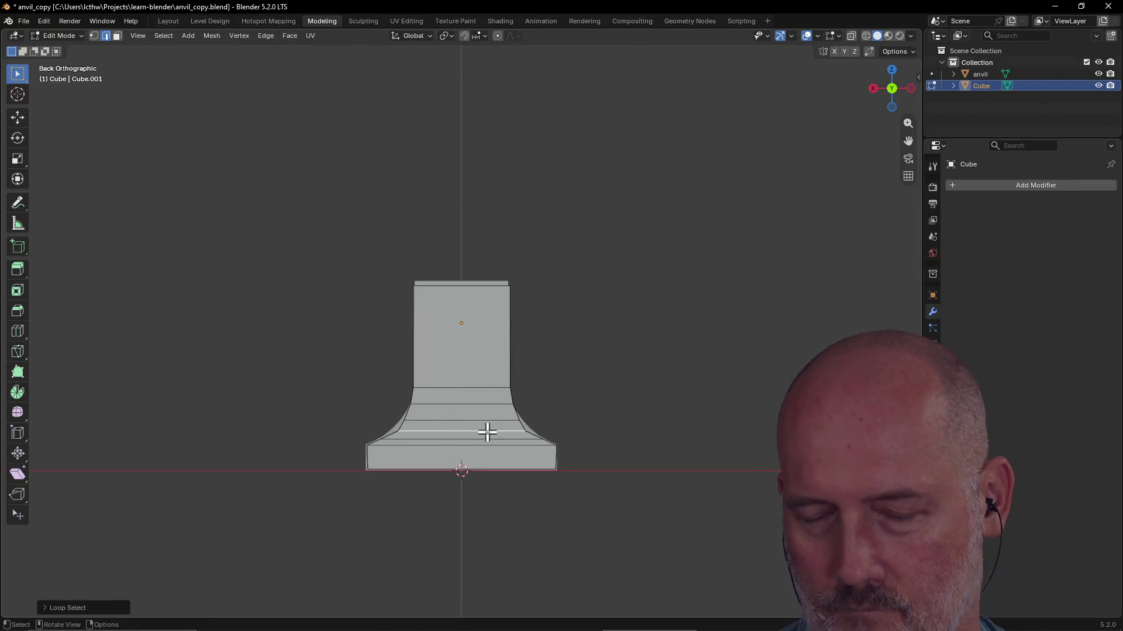
{"action": "key", "text": "s"}
{"action": "key", "text": "x"}
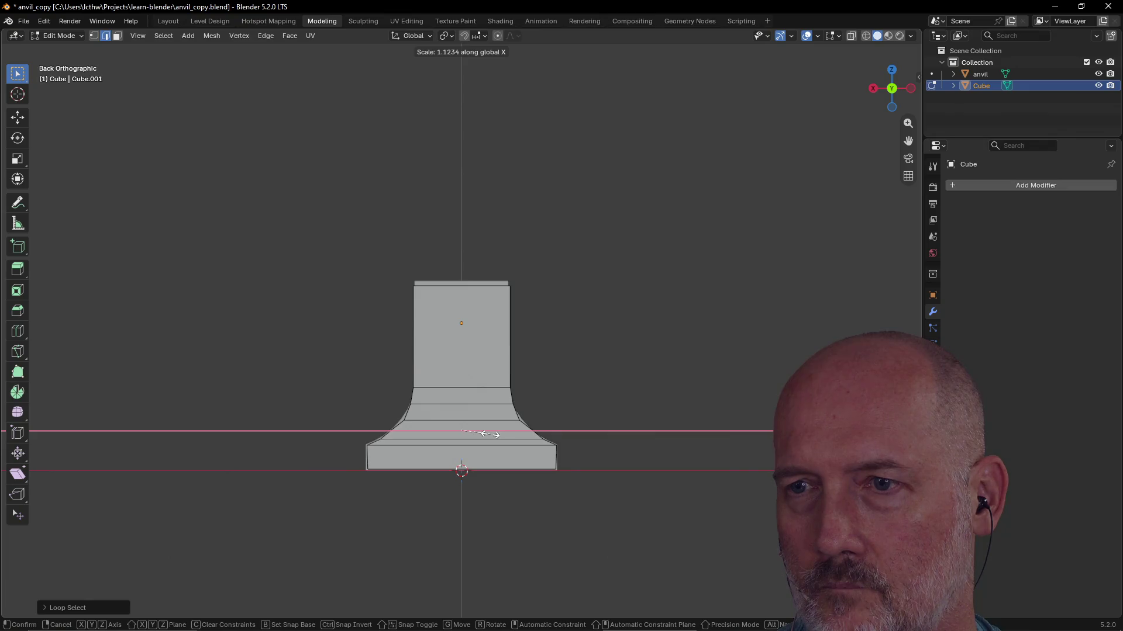
{"action": "left_click", "coordinate": [488, 434]}
{"action": "key", "text": "g"}
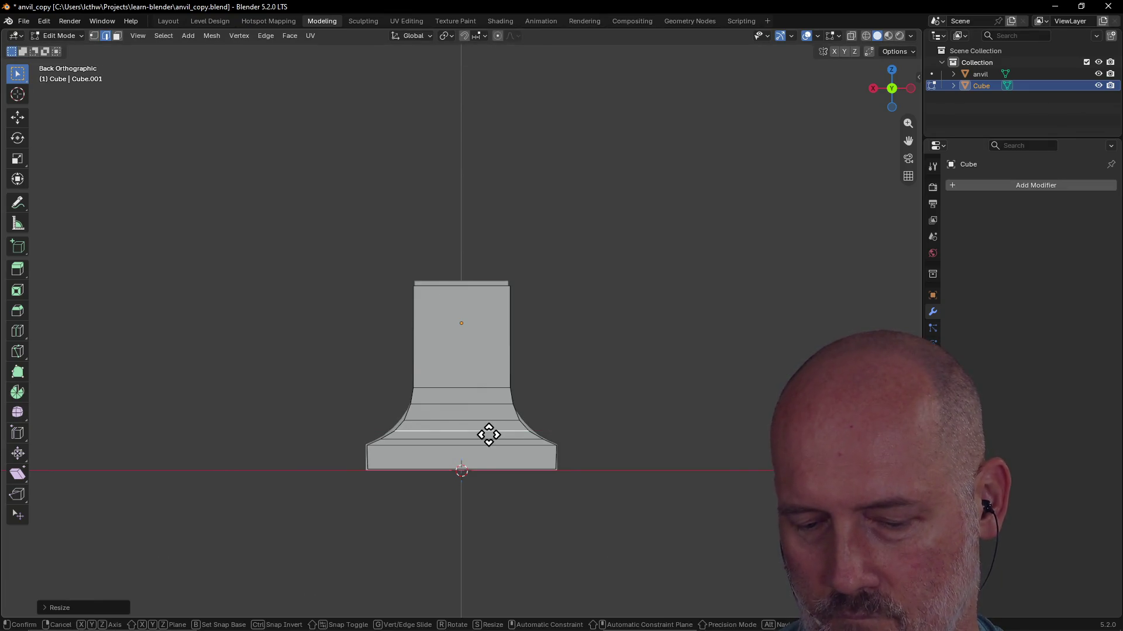
{"action": "key", "text": "z"}
{"action": "left_click", "coordinate": [487, 432]}
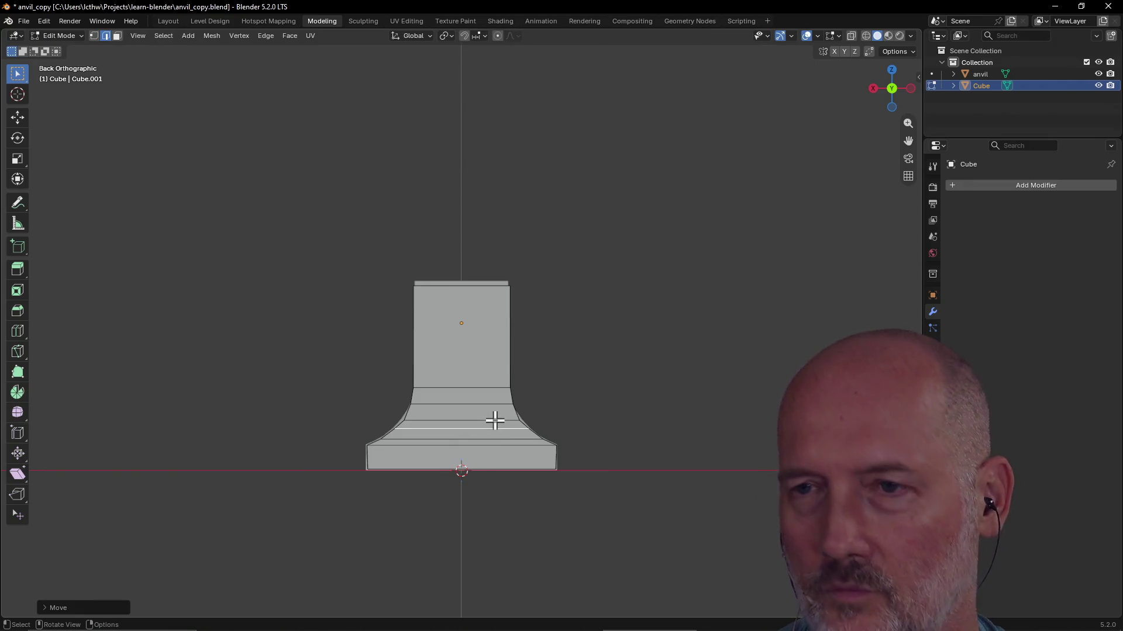
Widen the next mid-flare loop about 7% along X, then deselect it
{"action": "left_click", "coordinate": [494, 422], "text": "alt"}
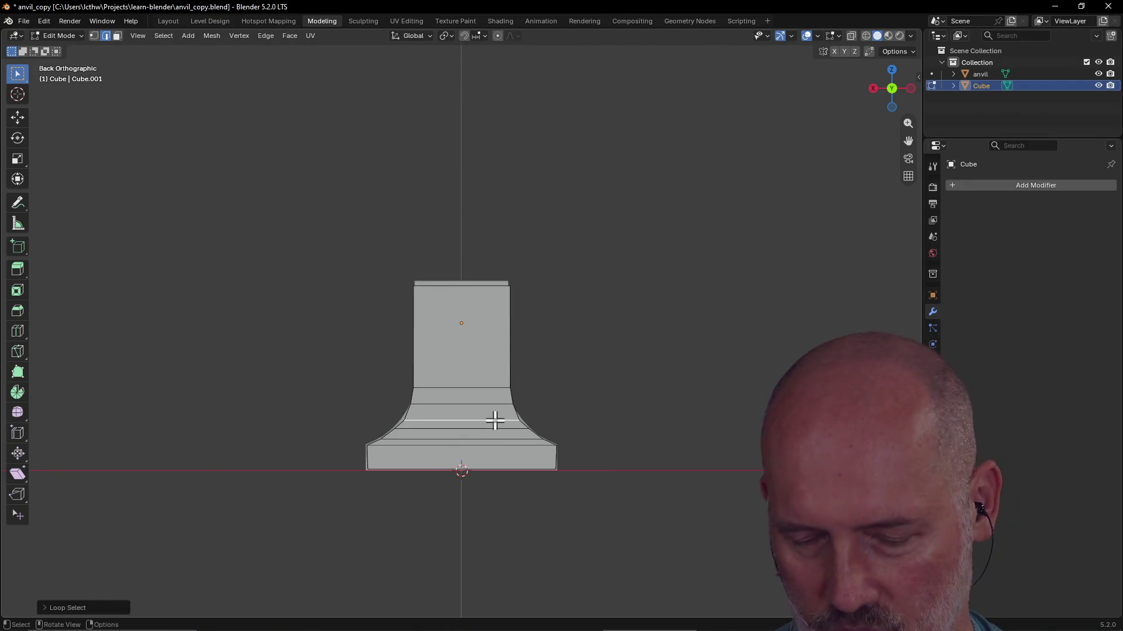
{"action": "key", "text": "s"}
{"action": "key", "text": "x"}
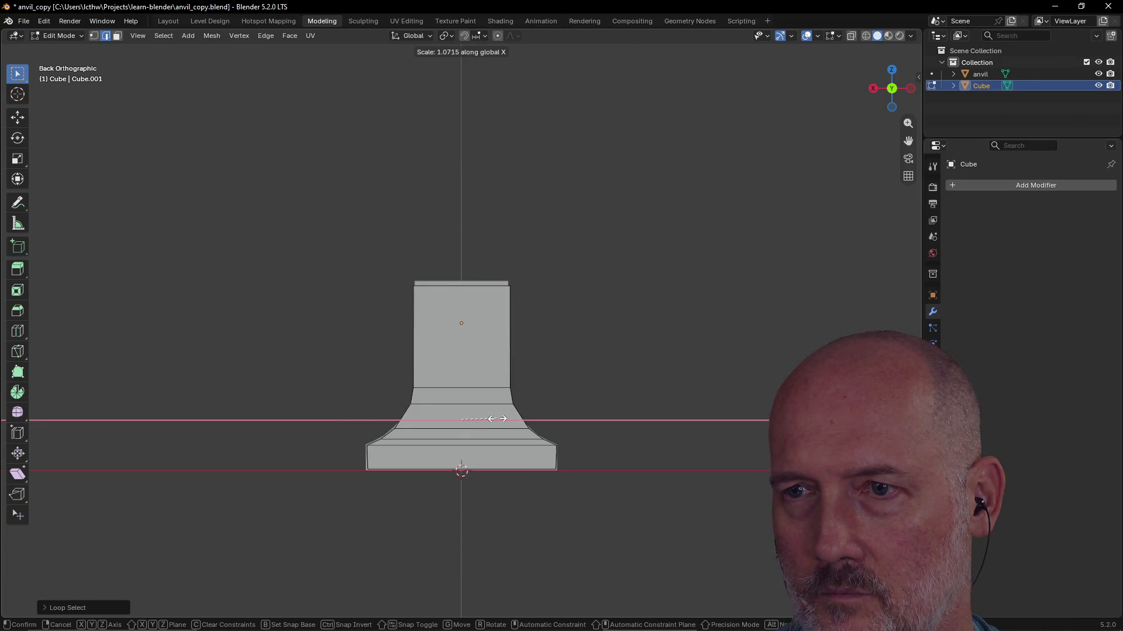
{"action": "left_click", "coordinate": [495, 418]}
{"action": "left_click", "coordinate": [603, 404]}
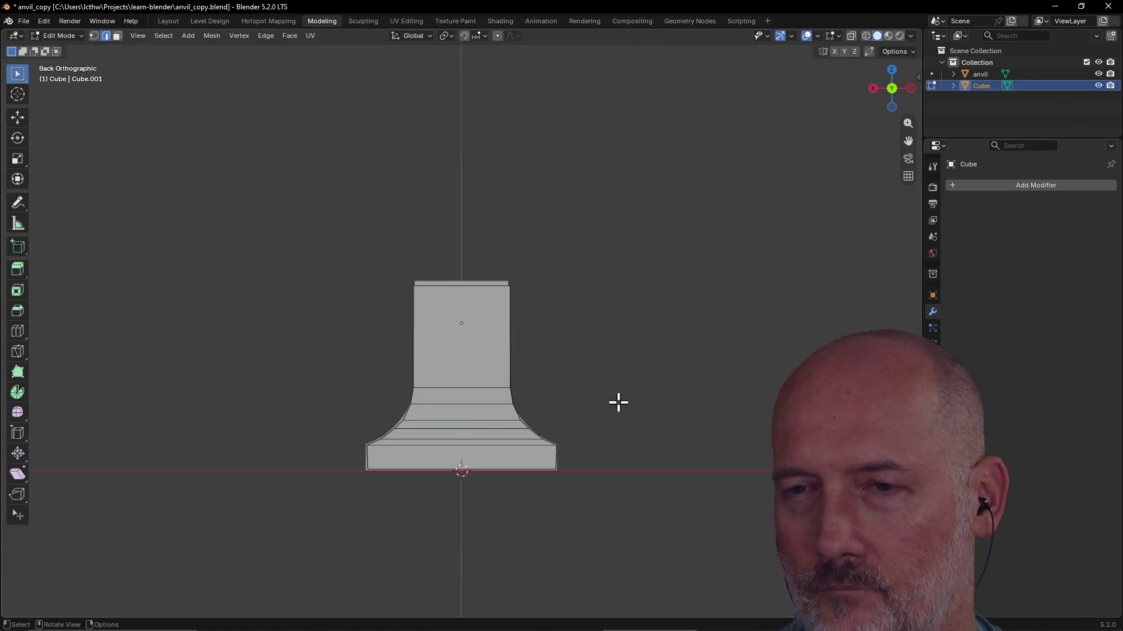
{"action": "scroll", "coordinate": [614, 402], "scroll_direction": "down", "scroll_amount": 3}
{"action": "mouse_move", "coordinate": [517, 453]}
{"action": "middle_mouse_down"}
{"action": "mouse_move", "coordinate": [450, 440]}
{"action": "mouse_move", "coordinate": [483, 416]}
{"action": "mouse_move", "coordinate": [468, 421]}
{"action": "middle_mouse_up"}
{"action": "scroll", "coordinate": [465, 431], "scroll_direction": "down", "scroll_amount": 3}
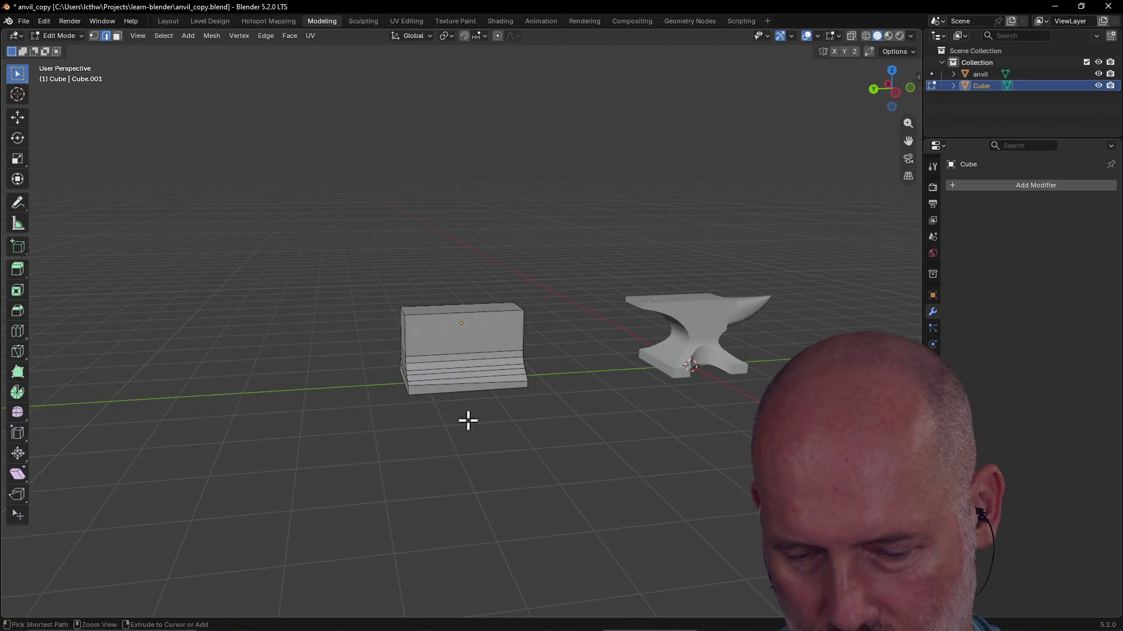
Save anvil_copy.blend, then orbit around the cube and anvil to compare them from several angles
{"action": "key", "text": "ctrl+s"}
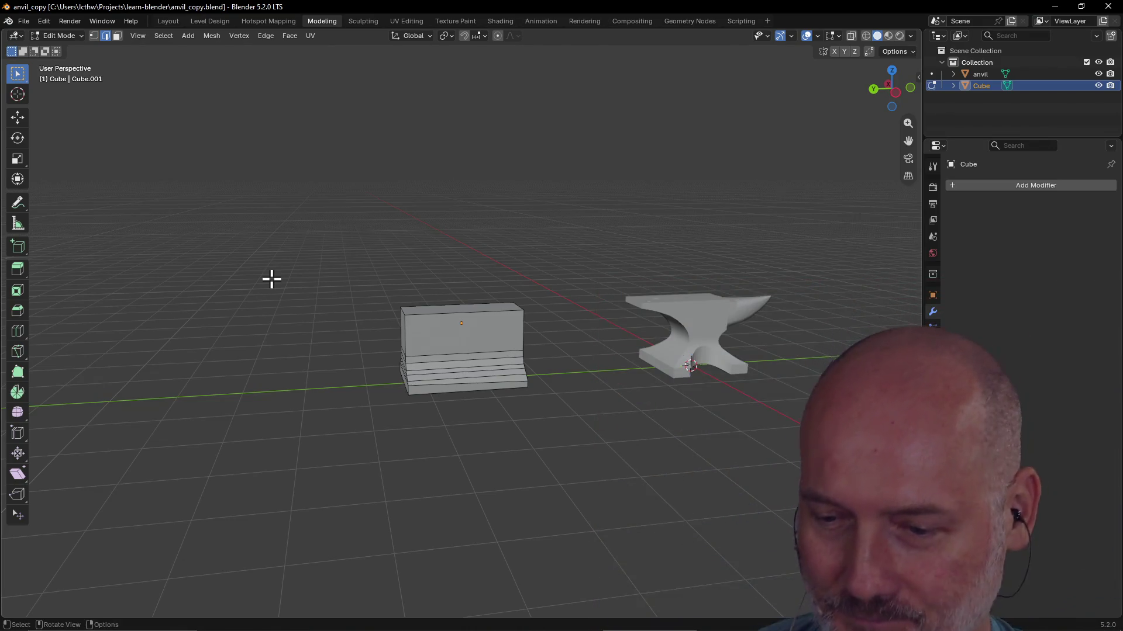
{"action": "mouse_move", "coordinate": [437, 315]}
{"action": "middle_mouse_down"}
{"action": "mouse_move", "coordinate": [472, 300]}
{"action": "mouse_move", "coordinate": [587, 319]}
{"action": "mouse_move", "coordinate": [539, 304]}
{"action": "mouse_move", "coordinate": [548, 294]}
{"action": "mouse_move", "coordinate": [494, 321]}
{"action": "mouse_move", "coordinate": [477, 307]}
{"action": "mouse_move", "coordinate": [494, 321]}
{"action": "mouse_move", "coordinate": [476, 319]}
{"action": "mouse_move", "coordinate": [521, 329]}
{"action": "mouse_move", "coordinate": [500, 337]}
{"action": "mouse_move", "coordinate": [491, 321]}
{"action": "middle_mouse_up"}
{"action": "scroll", "coordinate": [495, 323], "scroll_direction": "up", "scroll_amount": 2}
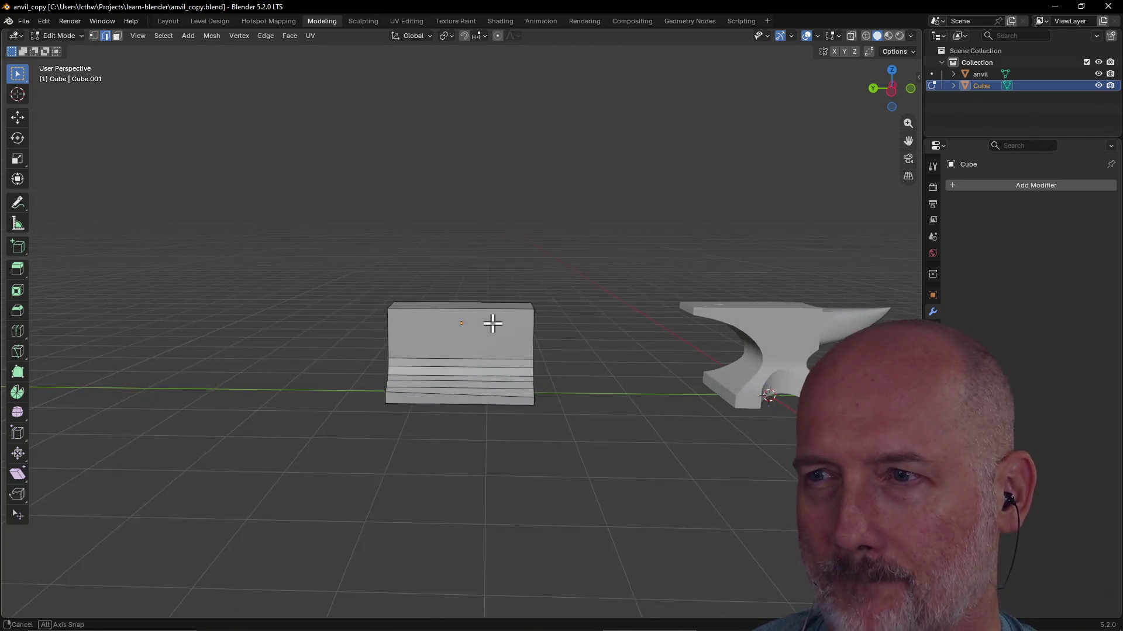
{"action": "scroll", "coordinate": [467, 358], "scroll_direction": "down", "scroll_amount": 2}
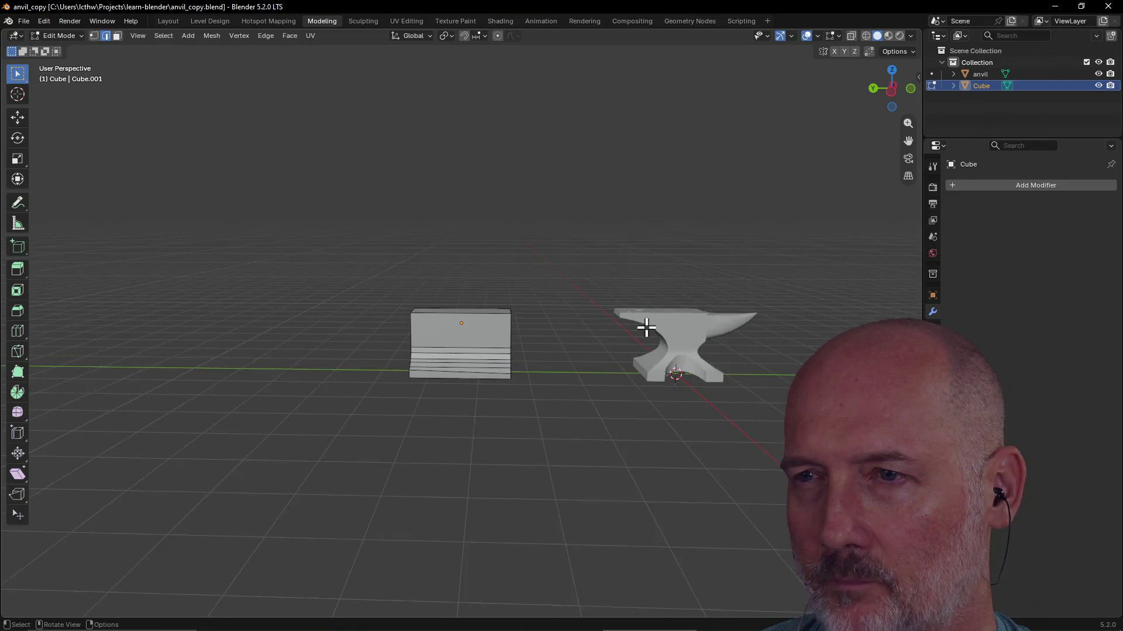
{"action": "mouse_move", "coordinate": [650, 330]}
{"action": "middle_mouse_down"}
{"action": "mouse_move", "coordinate": [737, 316]}
{"action": "mouse_move", "coordinate": [464, 331]}
{"action": "mouse_move", "coordinate": [482, 401]}
{"action": "mouse_move", "coordinate": [504, 407]}
{"action": "mouse_move", "coordinate": [534, 353]}
{"action": "mouse_move", "coordinate": [549, 351]}
{"action": "middle_mouse_up"}
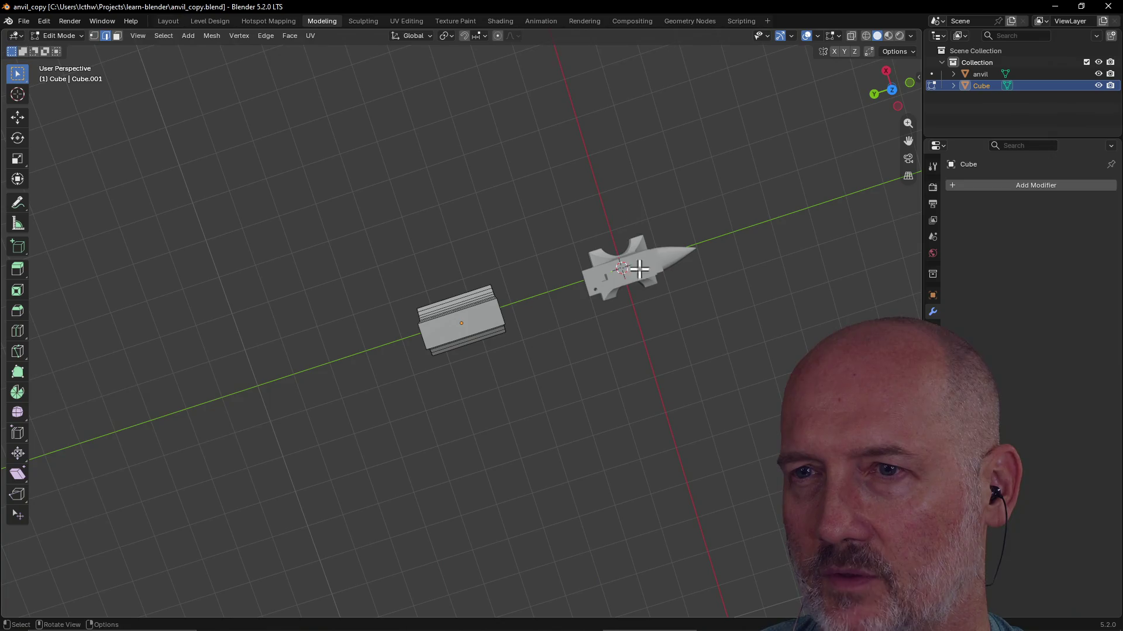
{"action": "mouse_move", "coordinate": [646, 287]}
{"action": "middle_mouse_down"}
{"action": "mouse_move", "coordinate": [569, 196]}
{"action": "mouse_move", "coordinate": [605, 306]}
{"action": "mouse_move", "coordinate": [682, 324]}
{"action": "mouse_move", "coordinate": [674, 354]}
{"action": "mouse_move", "coordinate": [717, 356]}
{"action": "mouse_move", "coordinate": [679, 364]}
{"action": "mouse_move", "coordinate": [602, 422]}
{"action": "mouse_move", "coordinate": [602, 377]}
{"action": "mouse_move", "coordinate": [638, 367]}
{"action": "middle_mouse_up"}
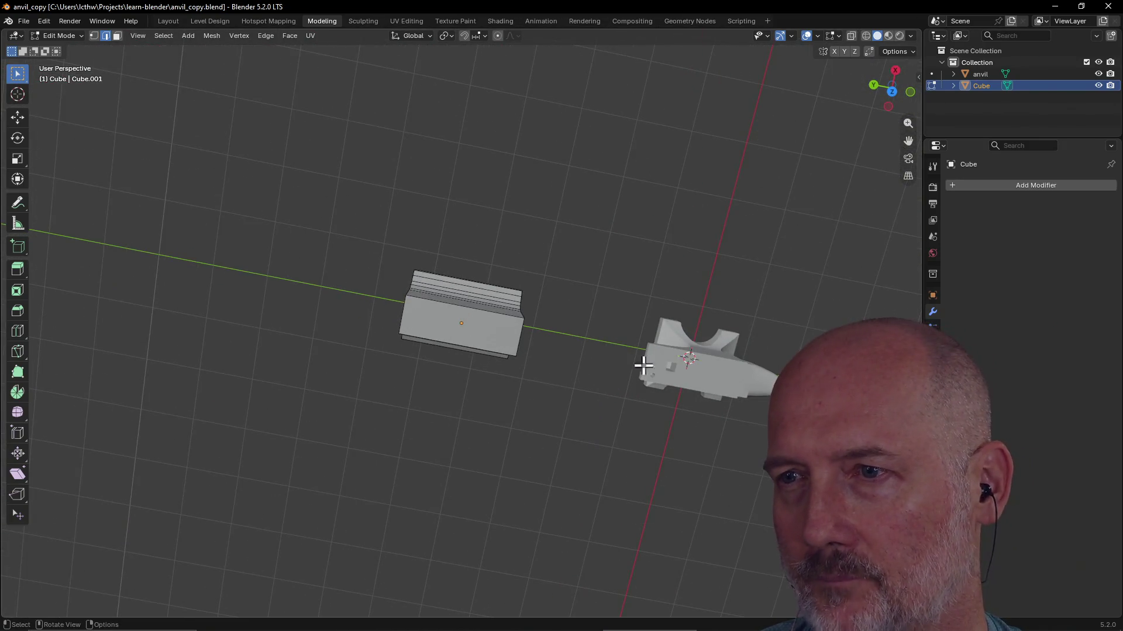
{"action": "mouse_move", "coordinate": [538, 369]}
{"action": "middle_mouse_down"}
{"action": "mouse_move", "coordinate": [567, 263]}
{"action": "mouse_move", "coordinate": [562, 417]}
{"action": "mouse_move", "coordinate": [605, 345]}
{"action": "mouse_move", "coordinate": [595, 359]}
{"action": "middle_mouse_up"}
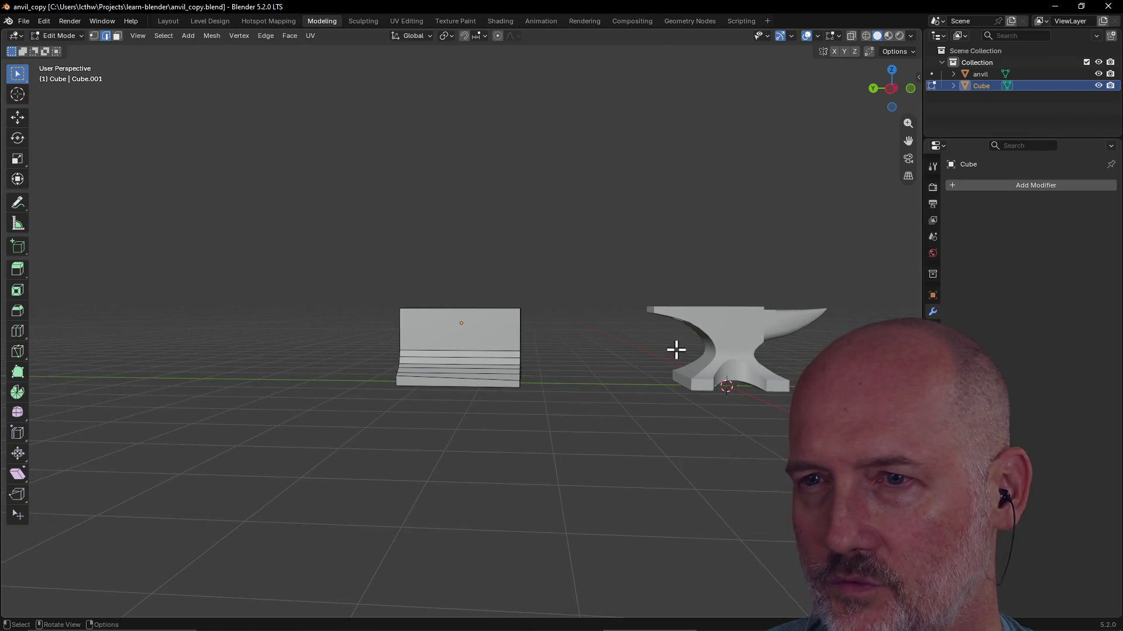
{"action": "middle_click_drag", "start_coordinate": [388, 361], "coordinate": [401, 366]}
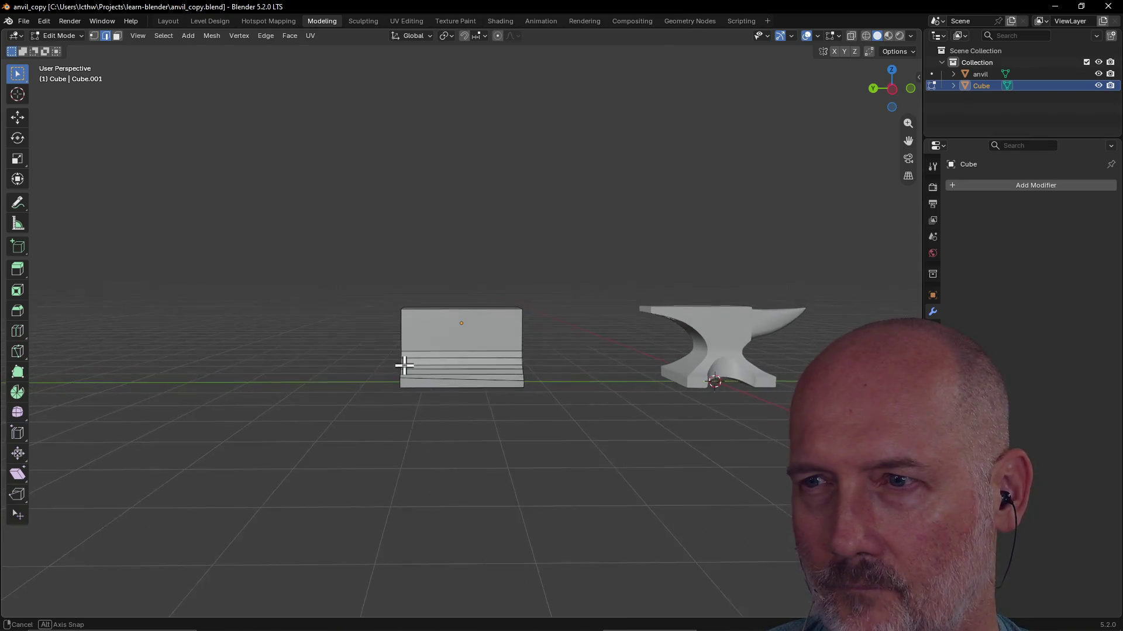
{"action": "middle_click_drag", "start_coordinate": [400, 366], "coordinate": [401, 366]}
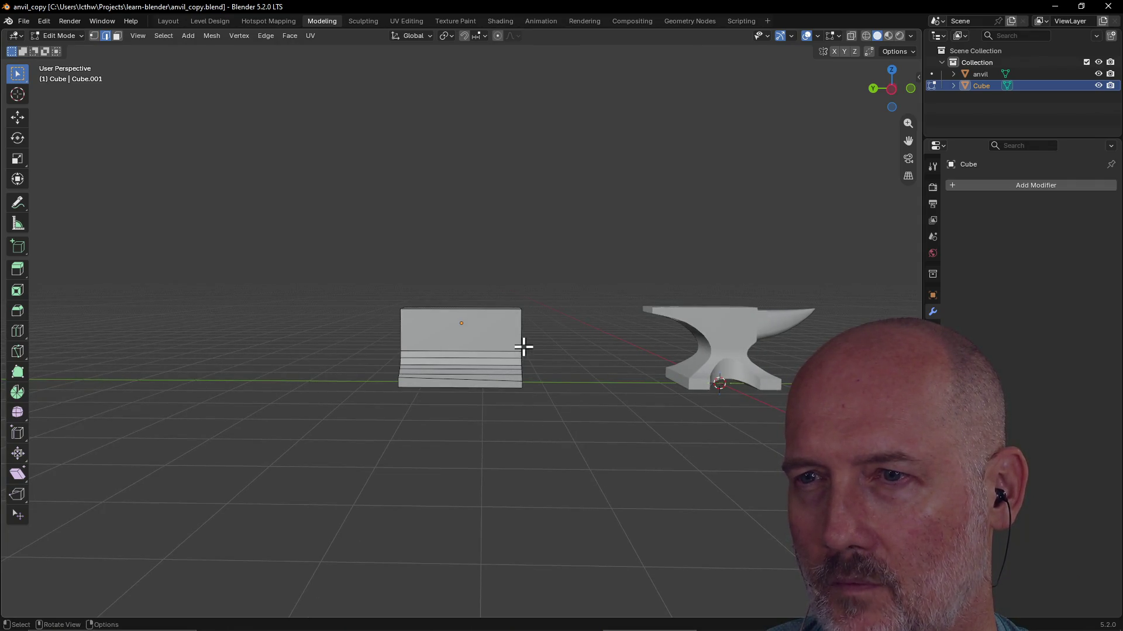
{"action": "mouse_move", "coordinate": [611, 359]}
{"action": "middle_mouse_down"}
{"action": "mouse_move", "coordinate": [582, 358]}
{"action": "mouse_move", "coordinate": [594, 359]}
{"action": "middle_mouse_up"}
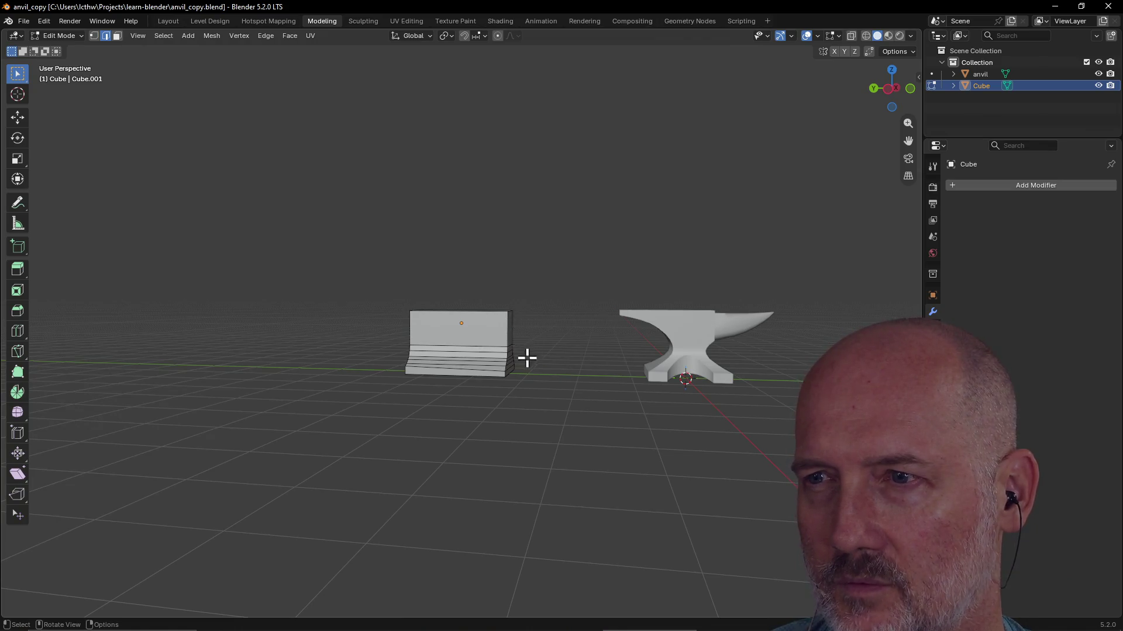
{"action": "middle_click_drag", "start_coordinate": [503, 326], "coordinate": [498, 325]}
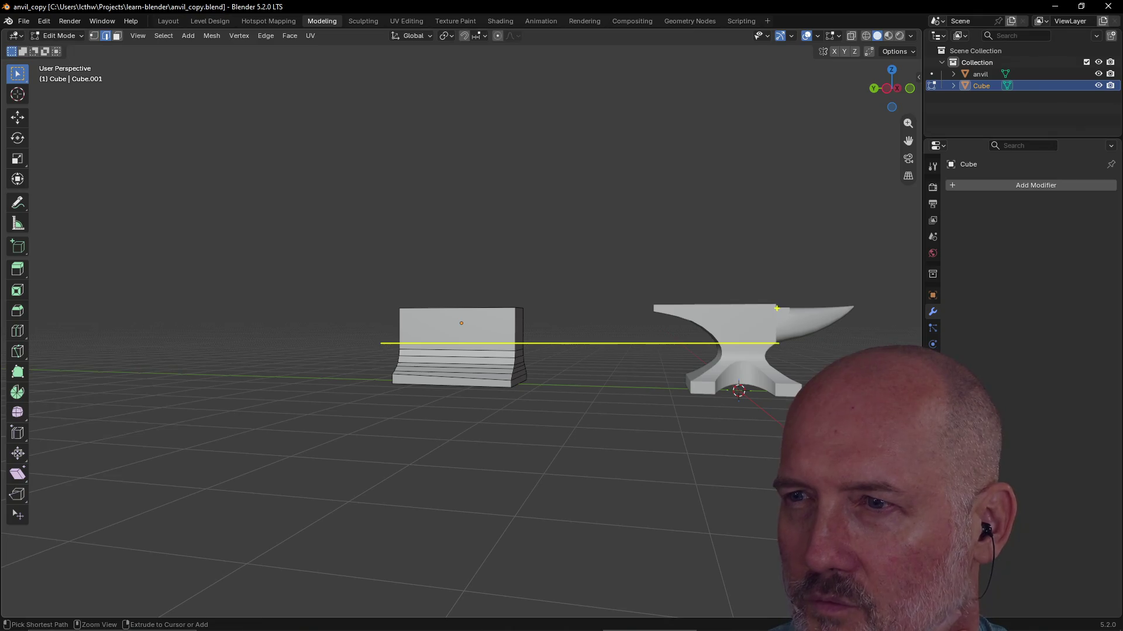
{"action": "right_click", "coordinate": [801, 397], "text": "ctrl"}
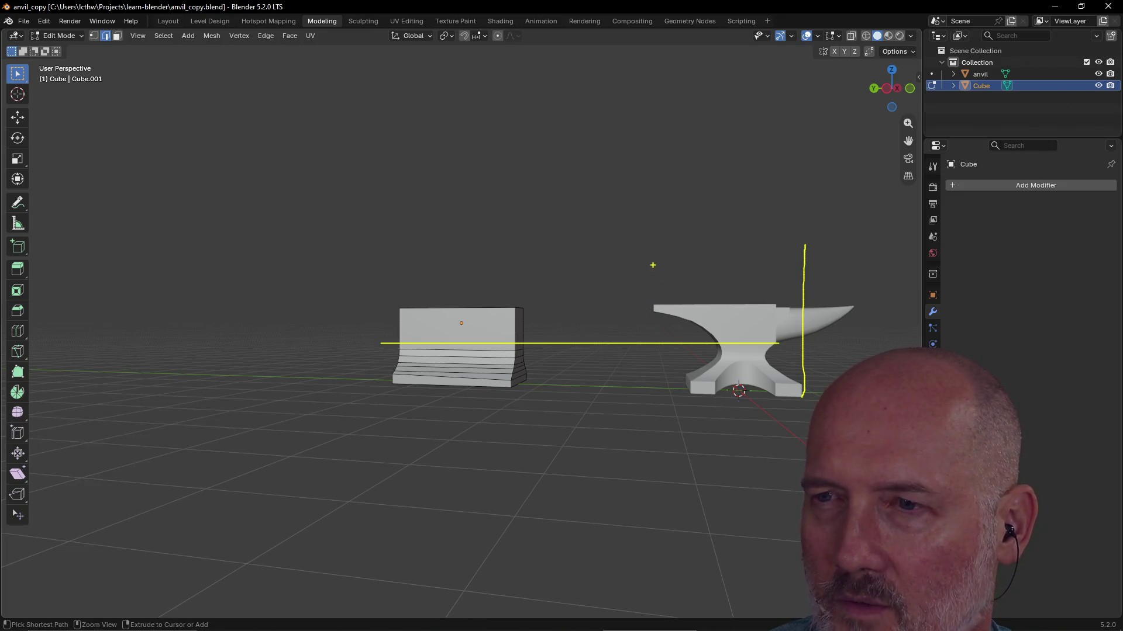
{"action": "right_click", "coordinate": [647, 389], "text": "ctrl"}
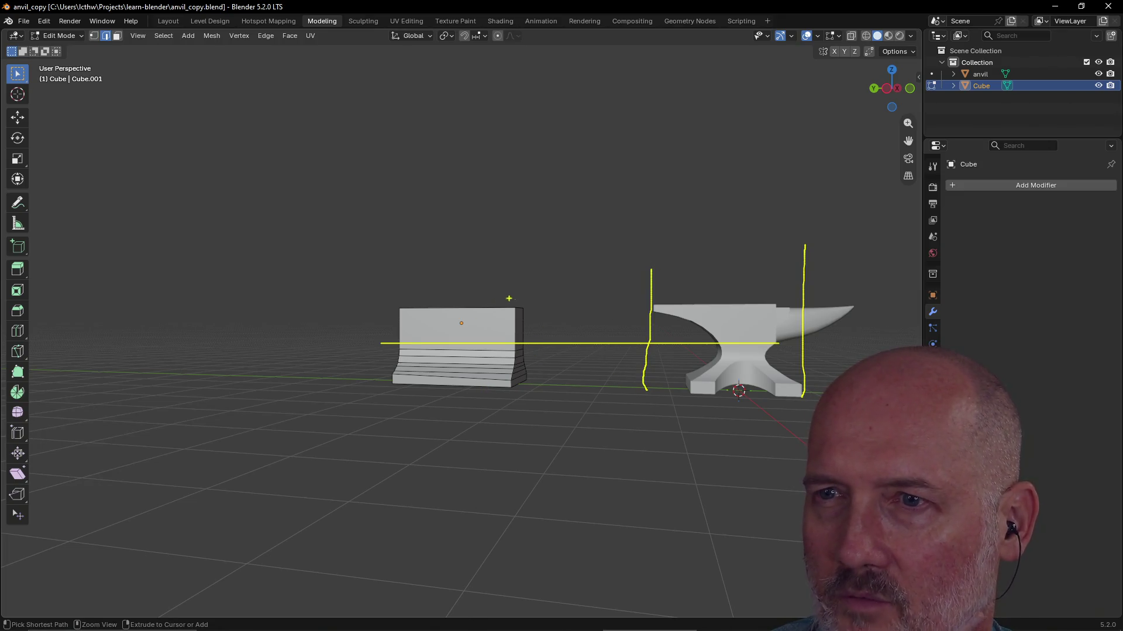
{"action": "right_click", "coordinate": [398, 387], "text": "ctrl"}
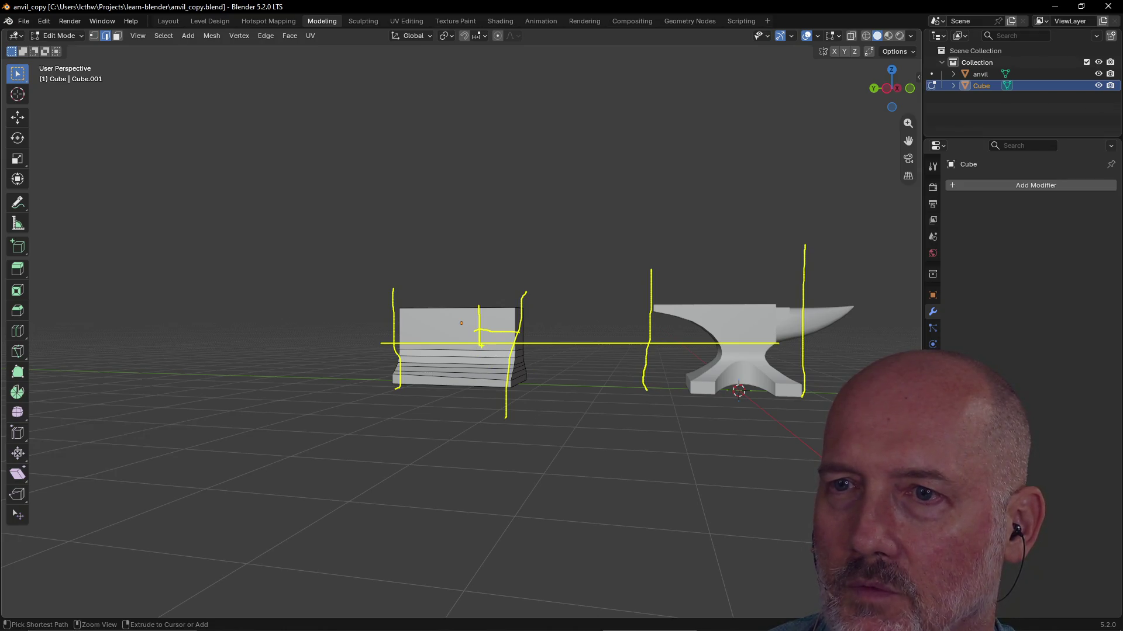
{"action": "left_click_drag", "start_coordinate": [458, 363], "coordinate": [496, 379]}
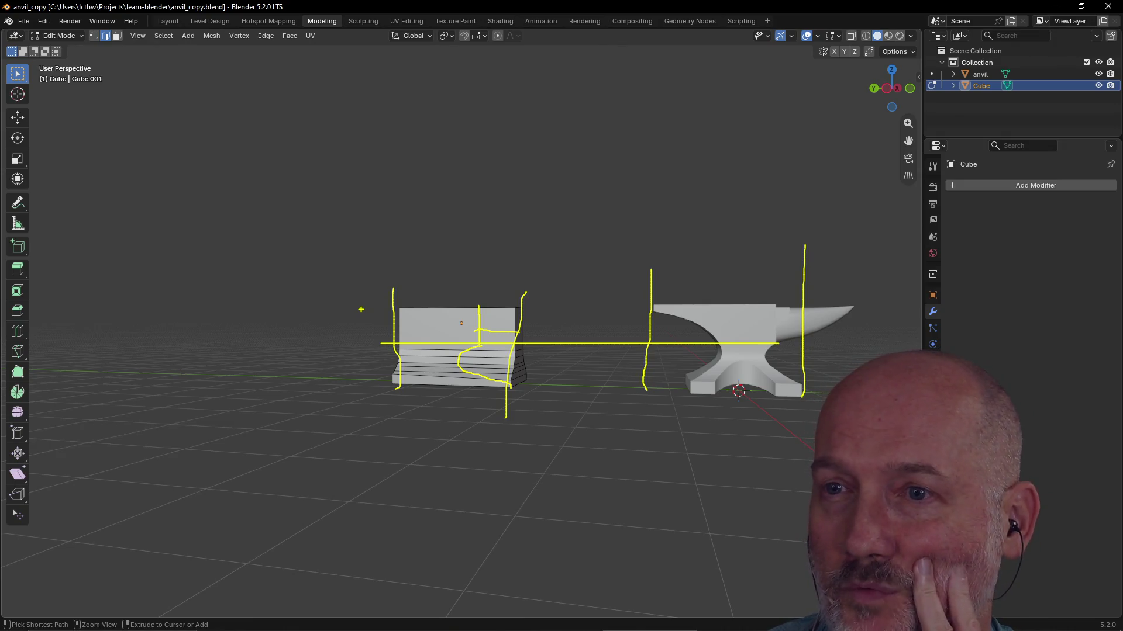
{"action": "key", "text": "Escape"}
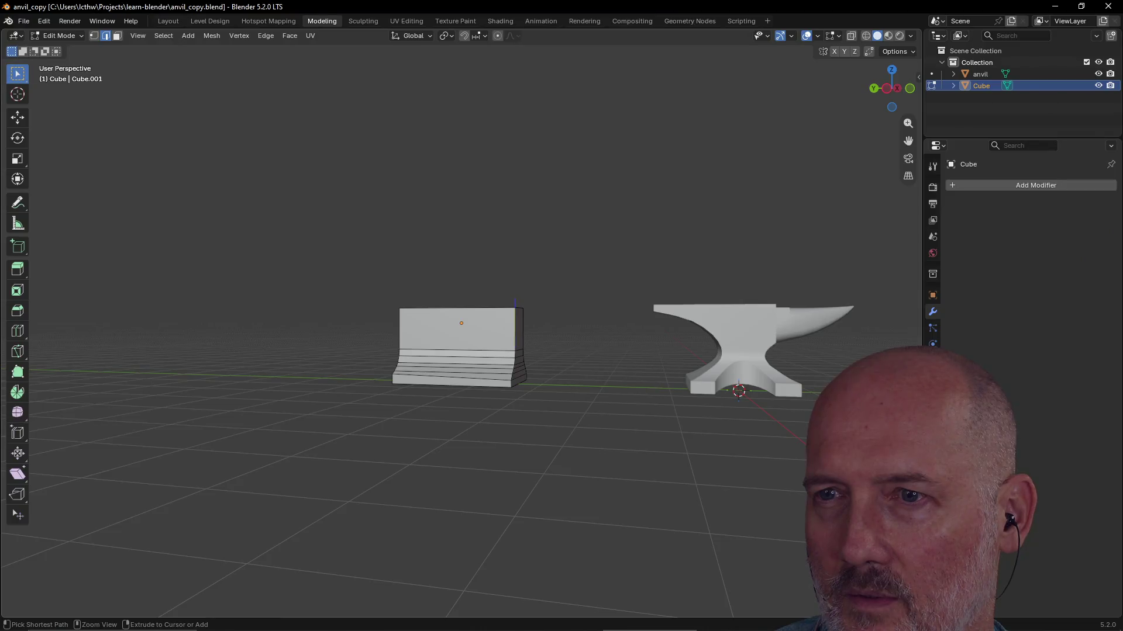
{"action": "left_click_drag", "start_coordinate": [514, 300], "coordinate": [514, 348]}
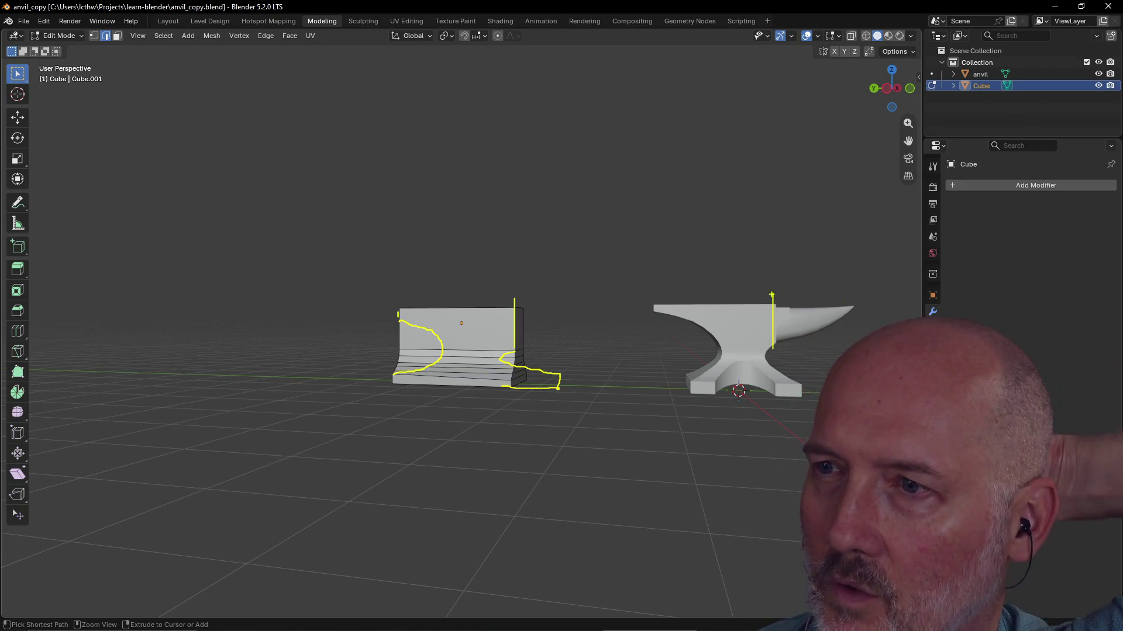
{"action": "mouse_move", "coordinate": [518, 316]}
{"action": "left_mouse_down"}
{"action": "mouse_move", "coordinate": [578, 320]}
{"action": "mouse_move", "coordinate": [520, 322]}
{"action": "left_mouse_up"}
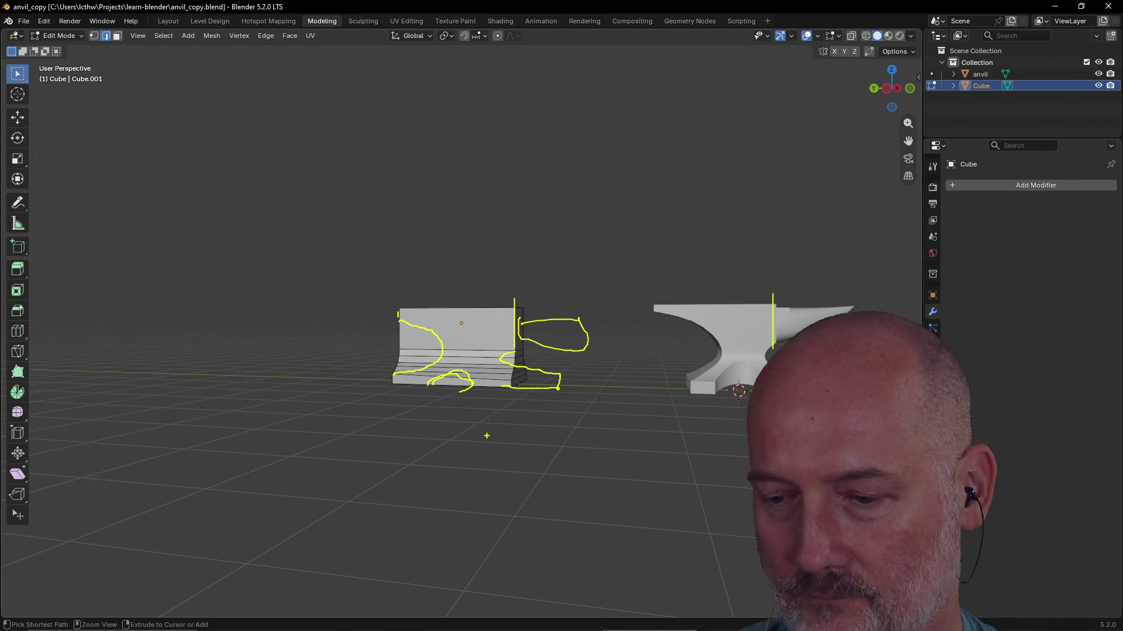
{"action": "key", "text": "ctrl+z"}
{"action": "middle_click_drag", "start_coordinate": [466, 396], "coordinate": [467, 395]}
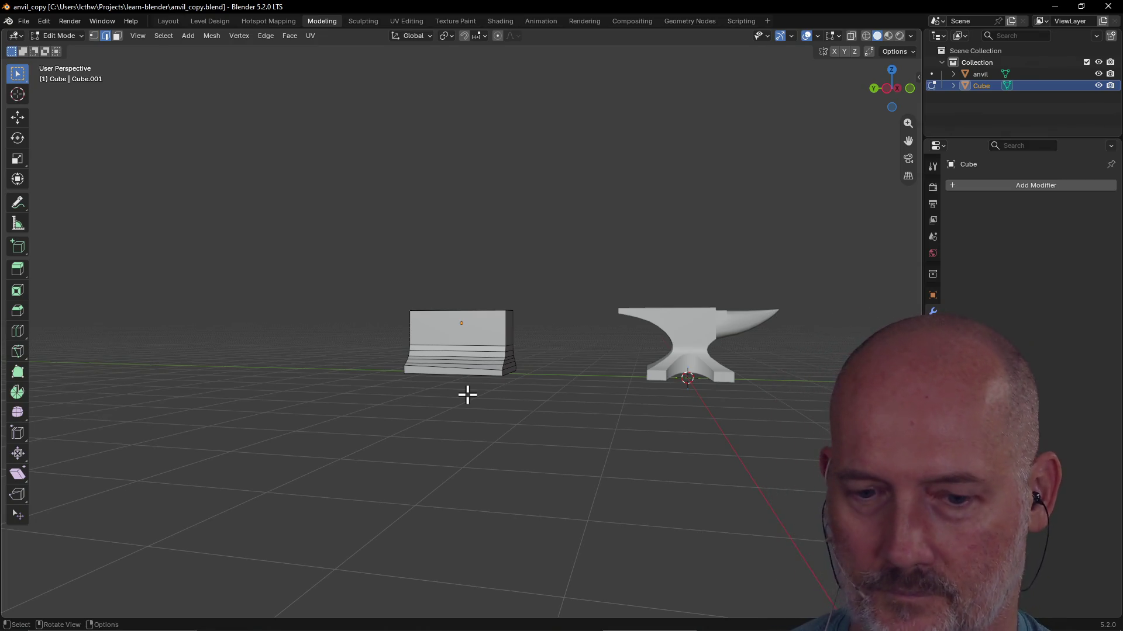
{"action": "scroll", "coordinate": [395, 365], "scroll_direction": "down", "scroll_amount": 3}
Orbit to a low front view of the block and save anvil_copy.blend
{"action": "mouse_move", "coordinate": [396, 366]}
{"action": "middle_mouse_down"}
{"action": "mouse_move", "coordinate": [552, 413]}
{"action": "mouse_move", "coordinate": [546, 265]}
{"action": "middle_mouse_up"}
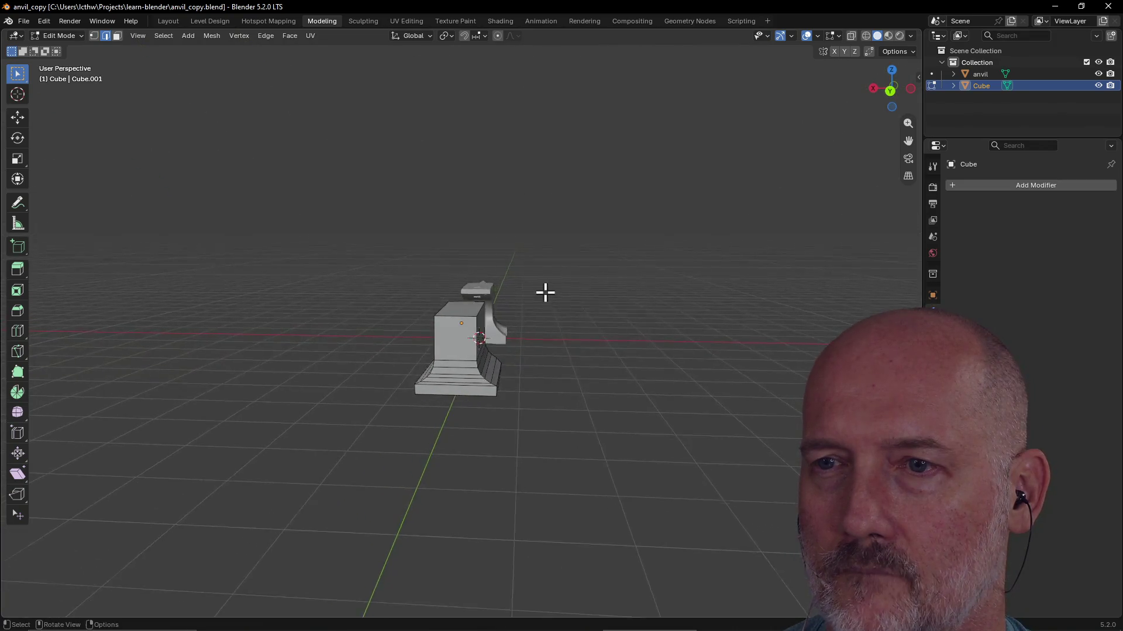
{"action": "middle_click_drag", "start_coordinate": [546, 264], "coordinate": [548, 286]}
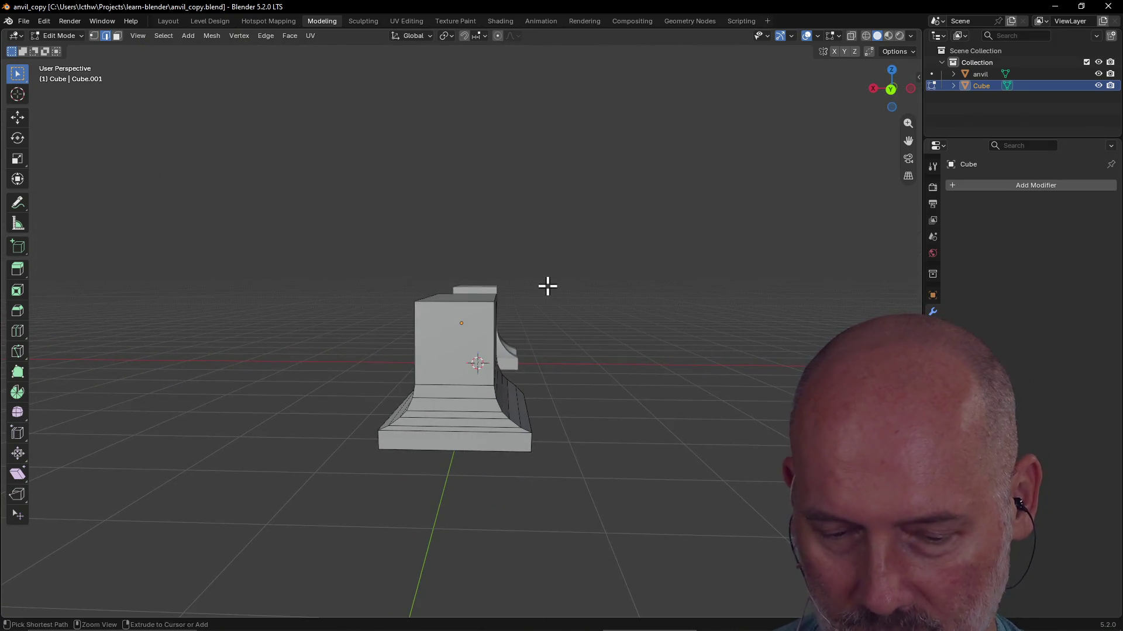
{"action": "key", "text": "ctrl+s"}
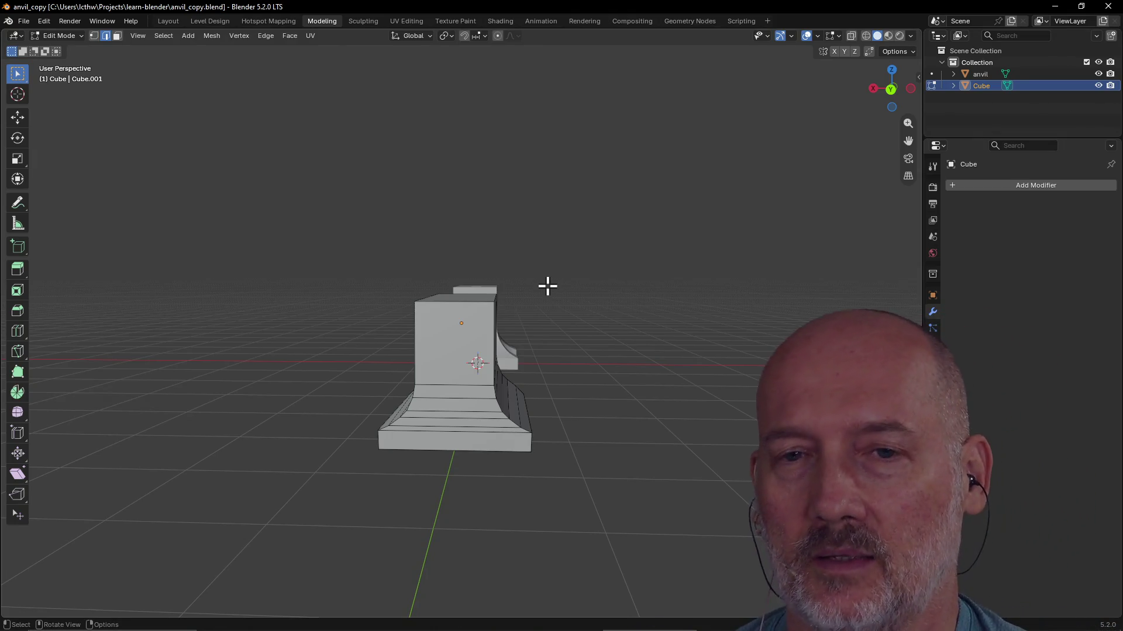
{"action": "mouse_move", "coordinate": [547, 294]}
{"action": "middle_mouse_down"}
{"action": "mouse_move", "coordinate": [618, 353]}
{"action": "mouse_move", "coordinate": [617, 319]}
{"action": "mouse_move", "coordinate": [679, 325]}
{"action": "mouse_move", "coordinate": [584, 317]}
{"action": "mouse_move", "coordinate": [622, 316]}
{"action": "middle_mouse_up"}
{"action": "scroll", "coordinate": [629, 322], "scroll_direction": "down", "scroll_amount": 4}
{"action": "scroll", "coordinate": [629, 323], "scroll_direction": "up", "scroll_amount": 4}
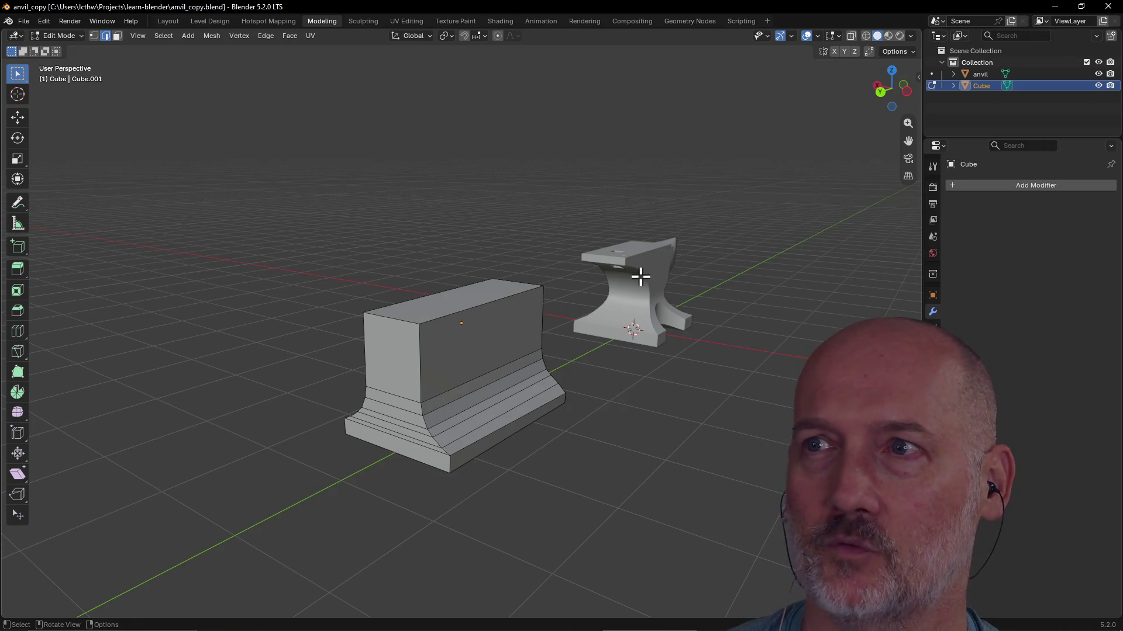
Orbit around the block and anvil from several angles, then save anvil_copy.blend again
{"action": "mouse_move", "coordinate": [635, 300]}
{"action": "middle_mouse_down"}
{"action": "mouse_move", "coordinate": [654, 293]}
{"action": "mouse_move", "coordinate": [580, 301]}
{"action": "mouse_move", "coordinate": [685, 273]}
{"action": "mouse_move", "coordinate": [584, 287]}
{"action": "mouse_move", "coordinate": [699, 301]}
{"action": "mouse_move", "coordinate": [619, 318]}
{"action": "middle_mouse_up"}
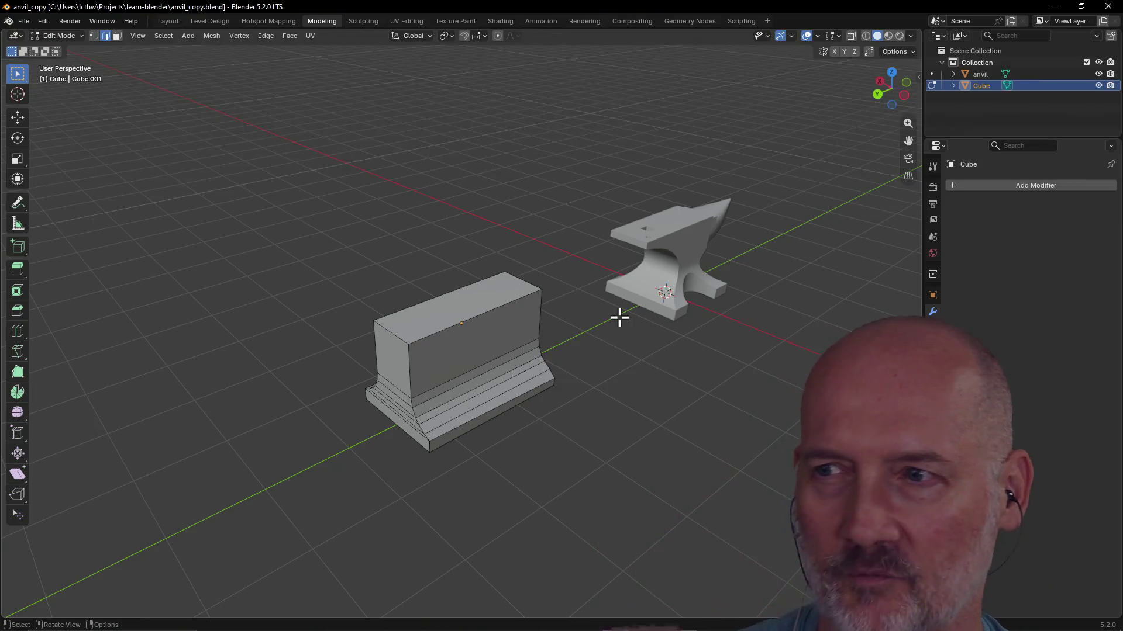
{"action": "scroll", "coordinate": [619, 316], "scroll_direction": "down", "scroll_amount": 2}
{"action": "middle_click_drag", "start_coordinate": [547, 319], "coordinate": [578, 309]}
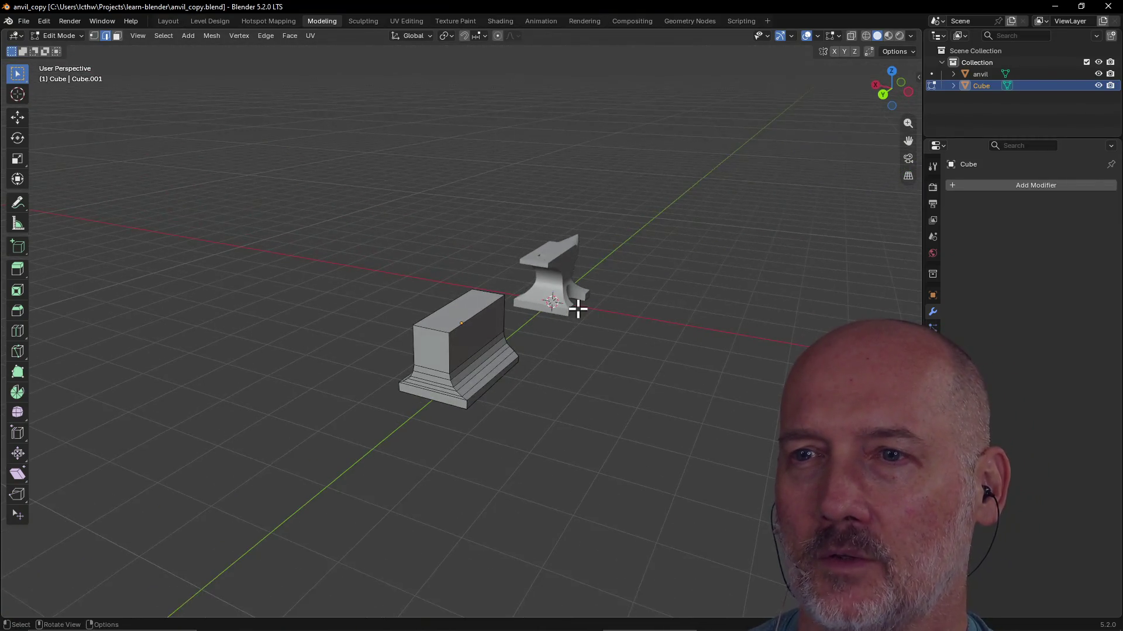
{"action": "scroll", "coordinate": [578, 309], "scroll_direction": "up", "scroll_amount": 1}
{"action": "scroll", "coordinate": [578, 309], "scroll_direction": "up", "scroll_amount": 2}
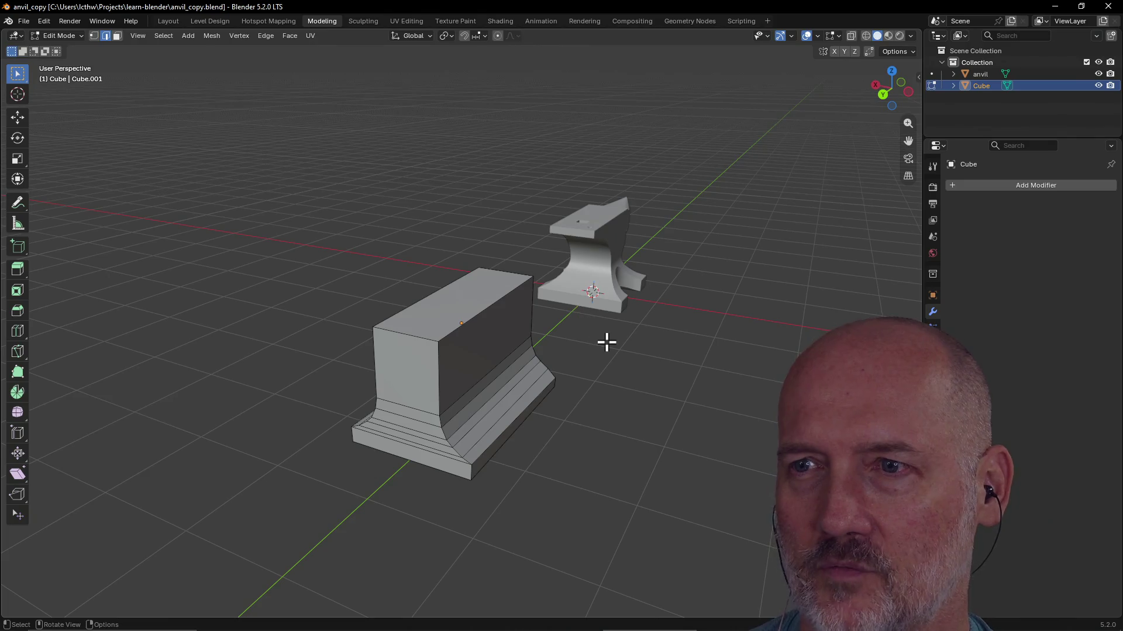
{"action": "scroll", "coordinate": [606, 342], "scroll_direction": "down", "scroll_amount": 1}
{"action": "middle_click_drag", "start_coordinate": [602, 342], "coordinate": [576, 340]}
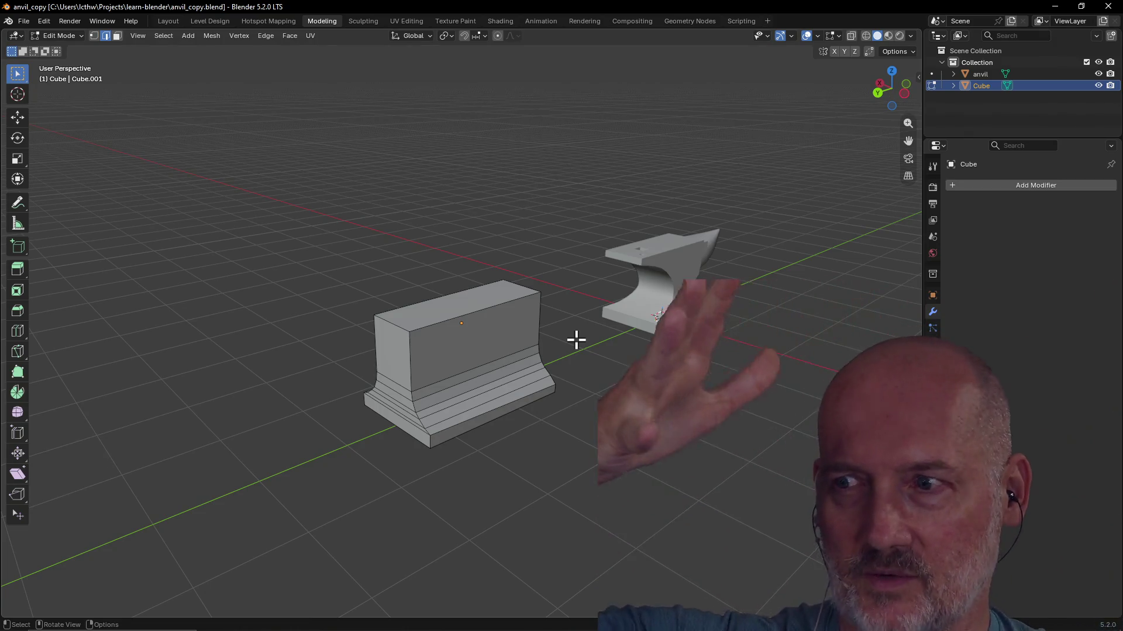
{"action": "mouse_move", "coordinate": [569, 318]}
{"action": "middle_mouse_down"}
{"action": "mouse_move", "coordinate": [557, 301]}
{"action": "mouse_move", "coordinate": [561, 334]}
{"action": "mouse_move", "coordinate": [714, 331]}
{"action": "mouse_move", "coordinate": [349, 350]}
{"action": "middle_mouse_up"}
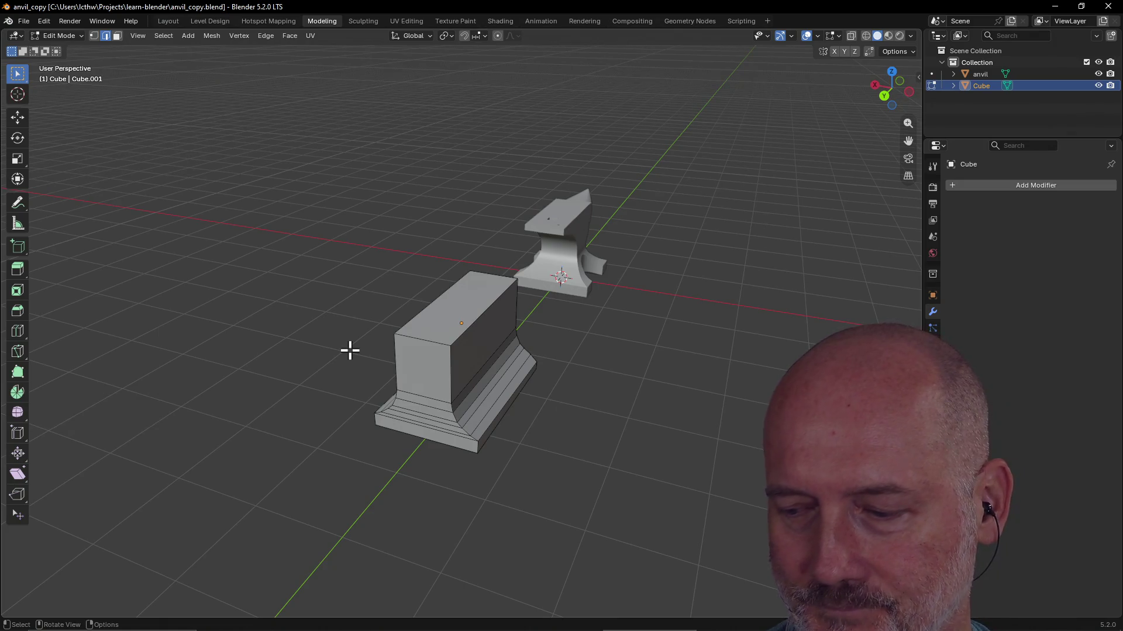
{"action": "mouse_move", "coordinate": [396, 353]}
{"action": "middle_mouse_down"}
{"action": "mouse_move", "coordinate": [448, 334]}
{"action": "mouse_move", "coordinate": [376, 339]}
{"action": "middle_mouse_up"}
{"action": "key", "text": "ctrl+s"}
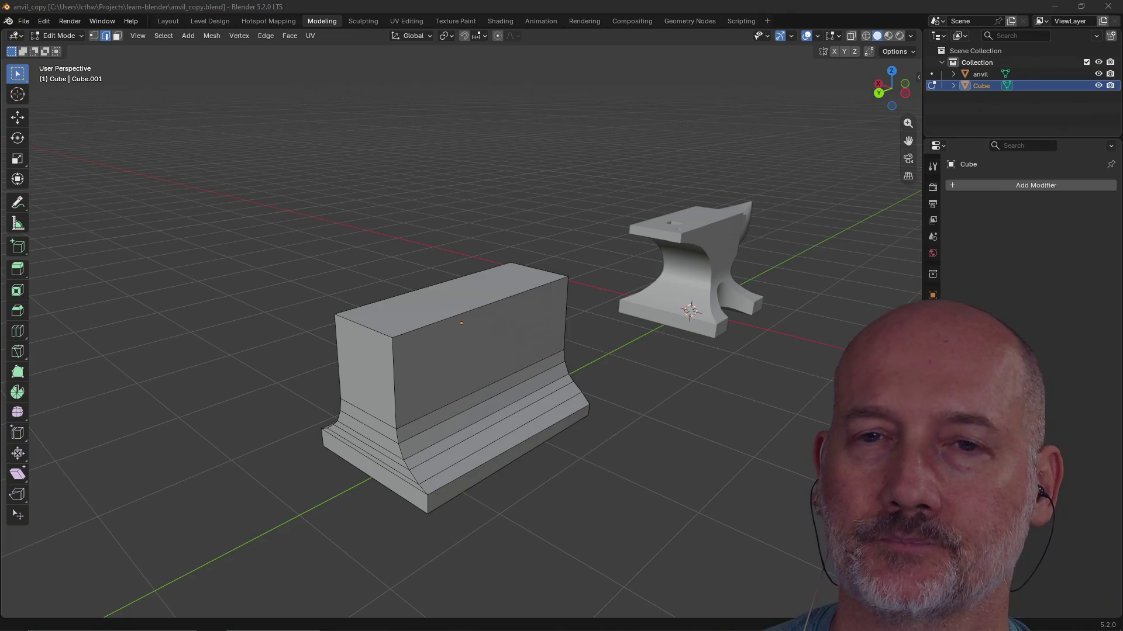
Load acorn_copy.blend from recent files, view its material in Shading, and save it
{"action": "left_click", "coordinate": [24, 21]}
{"action": "mouse_move", "coordinate": [53, 58]}
{"action": "left_click", "coordinate": [180, 69]}
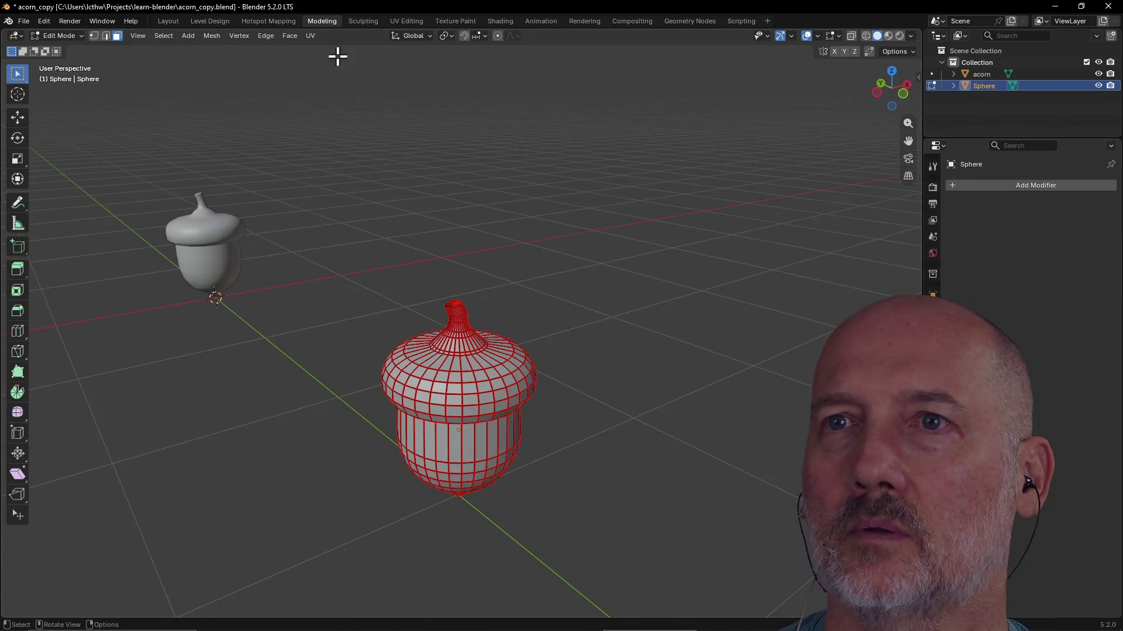
{"action": "left_click", "coordinate": [487, 27]}
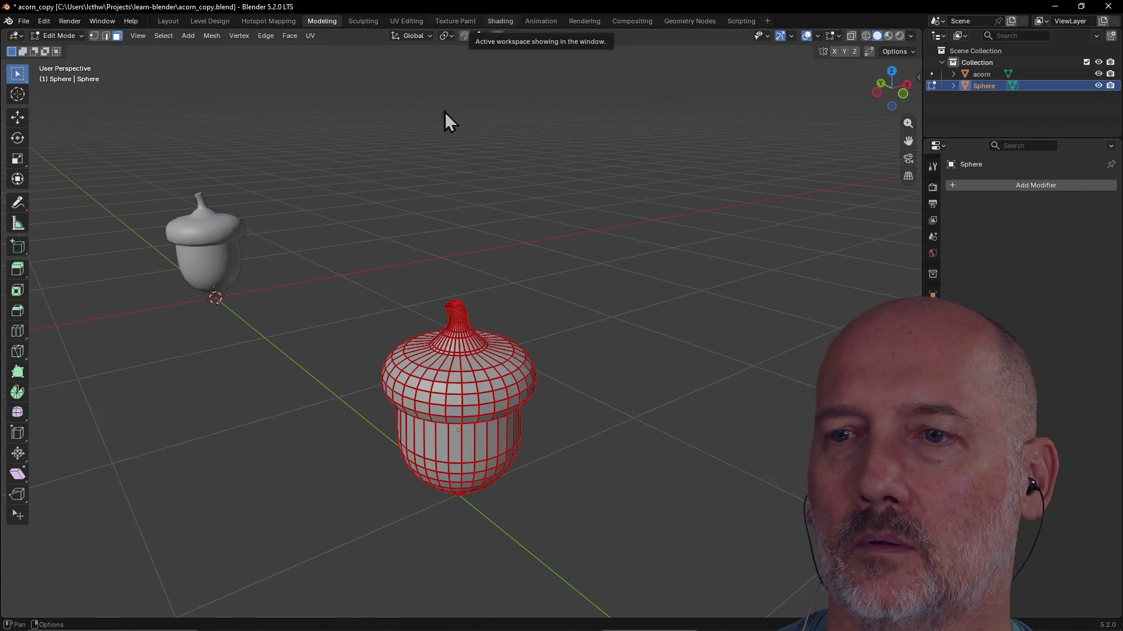
{"action": "scroll", "coordinate": [395, 226], "scroll_direction": "down", "scroll_amount": 2}
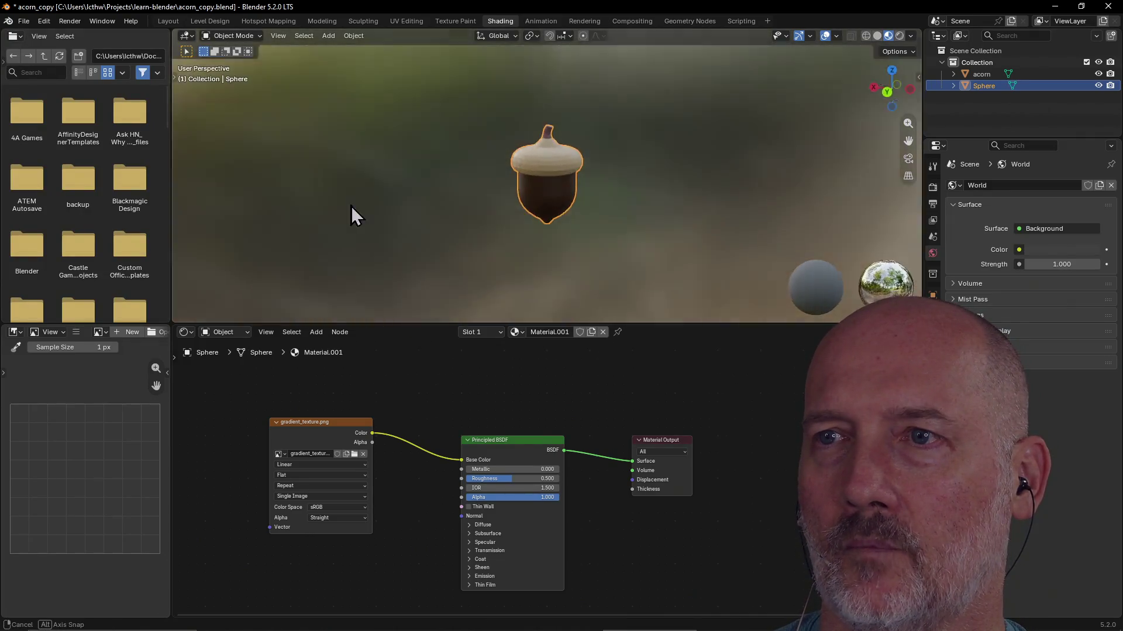
{"action": "scroll", "coordinate": [489, 224], "scroll_direction": "down", "scroll_amount": 2}
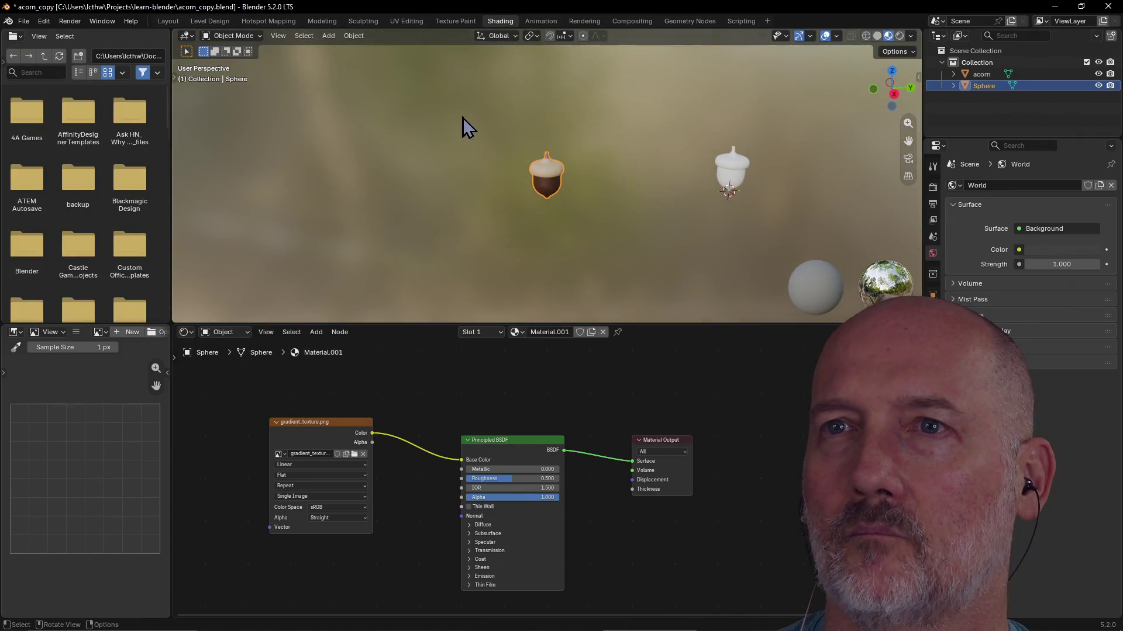
{"action": "key", "text": "ctrl+s"}
Reload gradient_test_20.blend from the recent files list
{"action": "left_click", "coordinate": [32, 22]}
{"action": "mouse_move", "coordinate": [54, 58]}
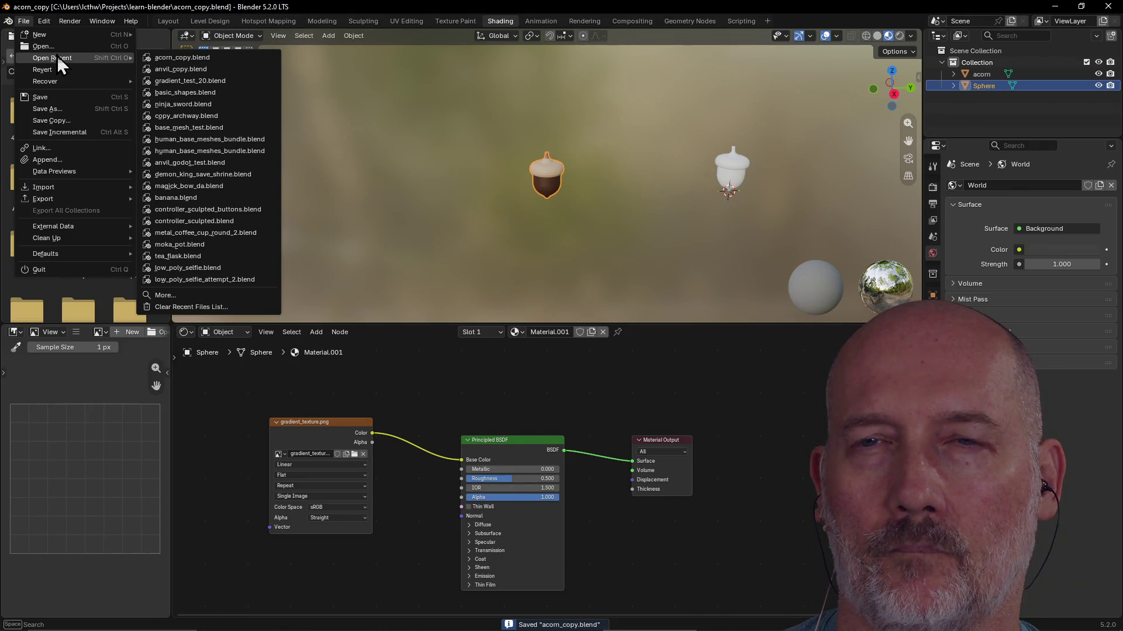
{"action": "left_click", "coordinate": [188, 81]}
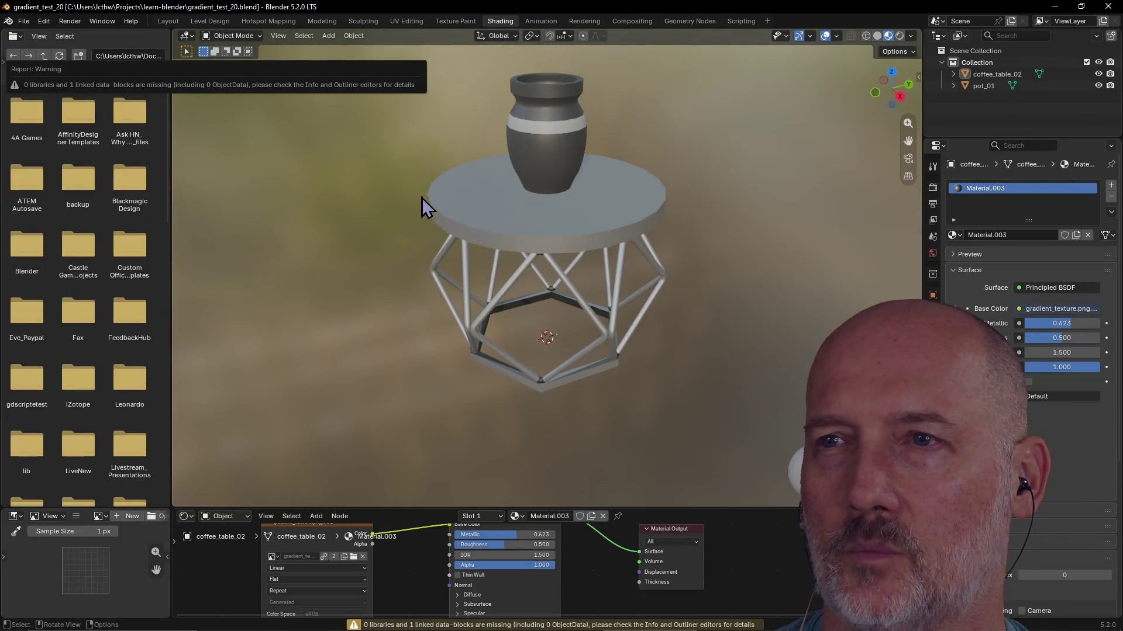
Select the coffee table and check it in the UV Editing and Texture Paint layouts
{"action": "mouse_move", "coordinate": [409, 165]}
{"action": "middle_mouse_down"}
{"action": "mouse_move", "coordinate": [564, 249]}
{"action": "mouse_move", "coordinate": [410, 238]}
{"action": "mouse_move", "coordinate": [589, 226]}
{"action": "middle_mouse_up"}
{"action": "left_click", "coordinate": [564, 241]}
{"action": "scroll", "coordinate": [589, 225], "scroll_direction": "down", "scroll_amount": 3}
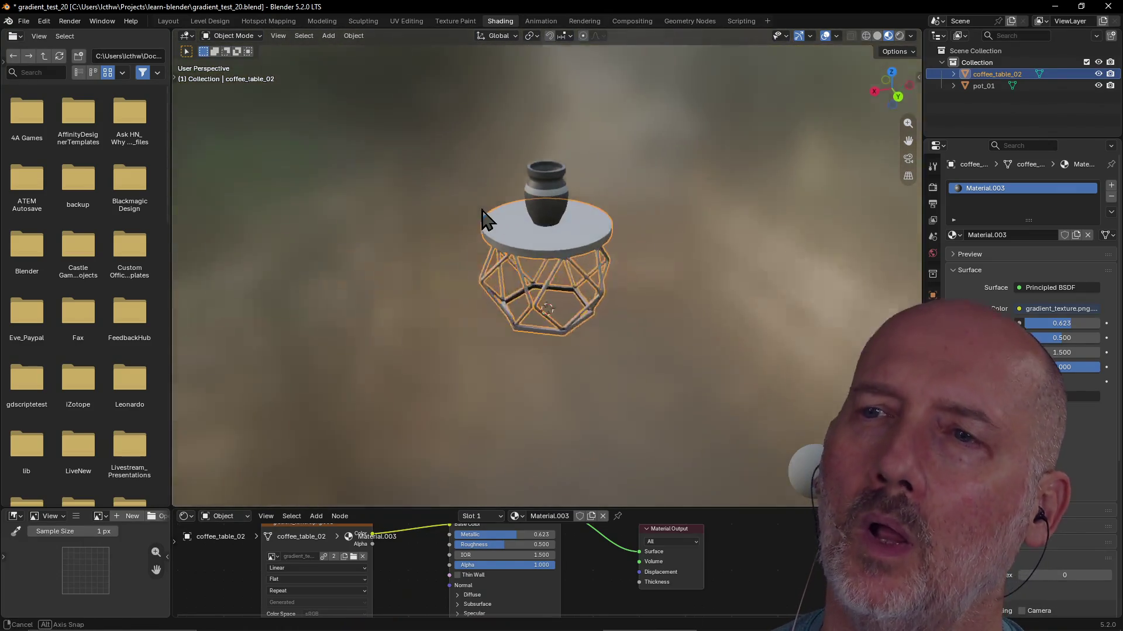
{"action": "left_click", "coordinate": [404, 21]}
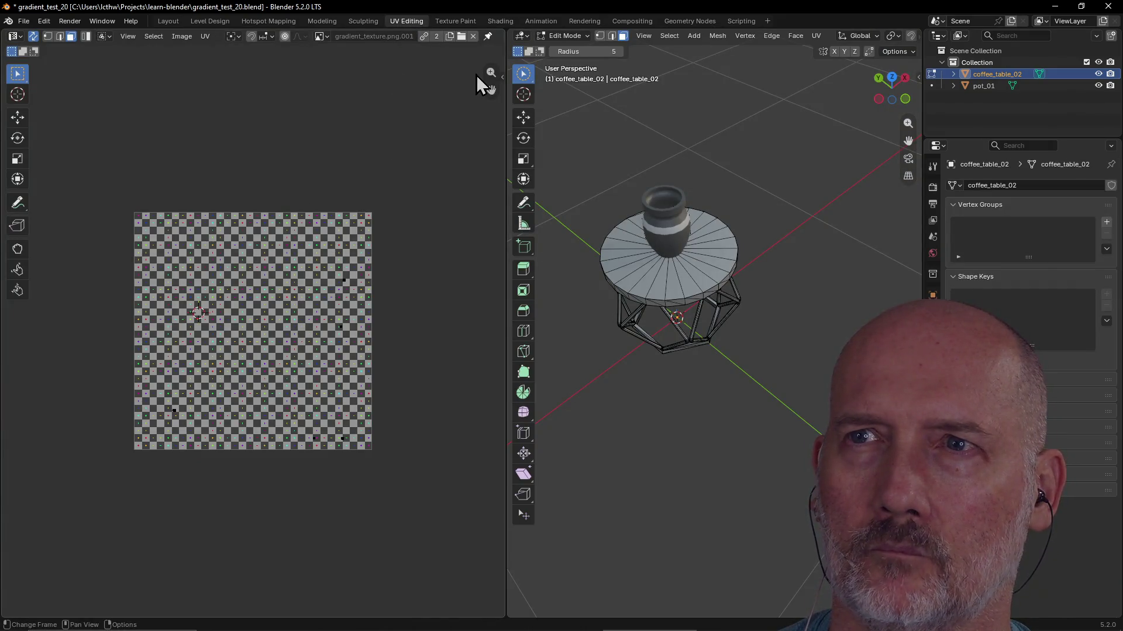
{"action": "left_click", "coordinate": [467, 20]}
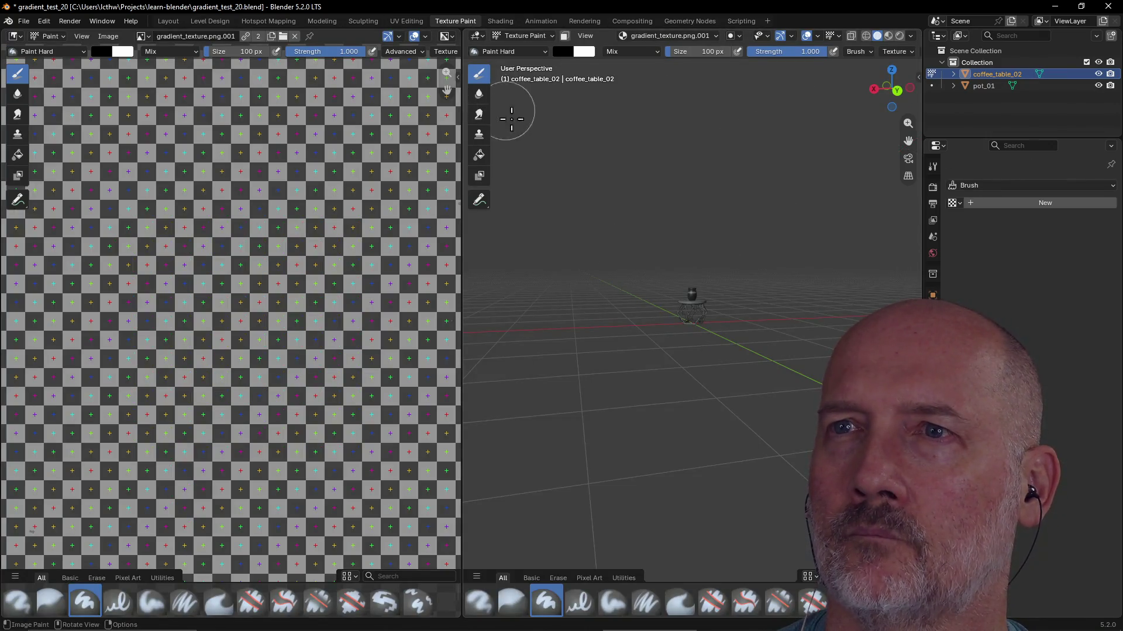
{"action": "scroll", "coordinate": [710, 284], "scroll_direction": "up", "scroll_amount": 8}
{"action": "mouse_move", "coordinate": [710, 283]}
{"action": "middle_mouse_down"}
{"action": "mouse_move", "coordinate": [705, 231]}
{"action": "mouse_move", "coordinate": [713, 332]}
{"action": "middle_mouse_up"}
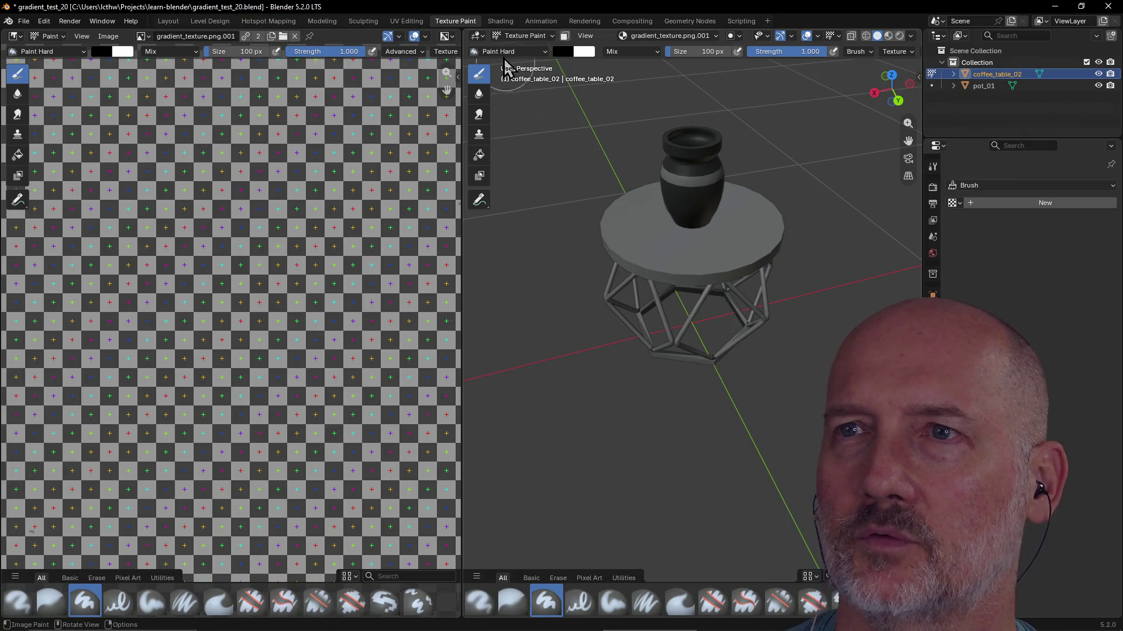
Peek at the table's texture image list in Shading unchanged, then return to UV Editing
{"action": "left_click", "coordinate": [500, 20]}
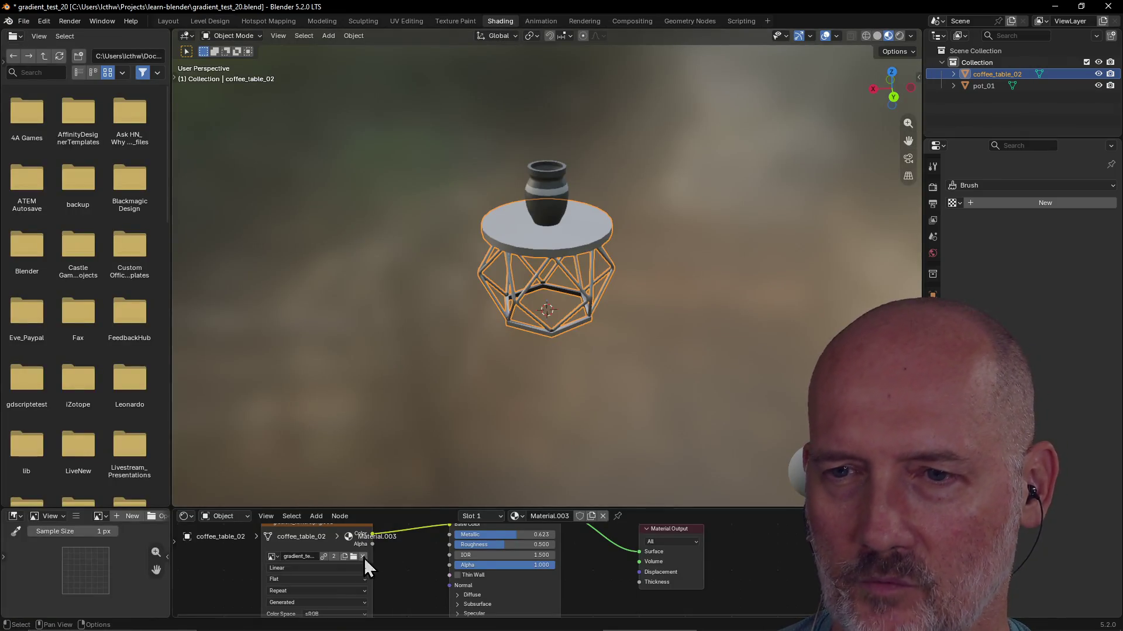
{"action": "left_click", "coordinate": [280, 556]}
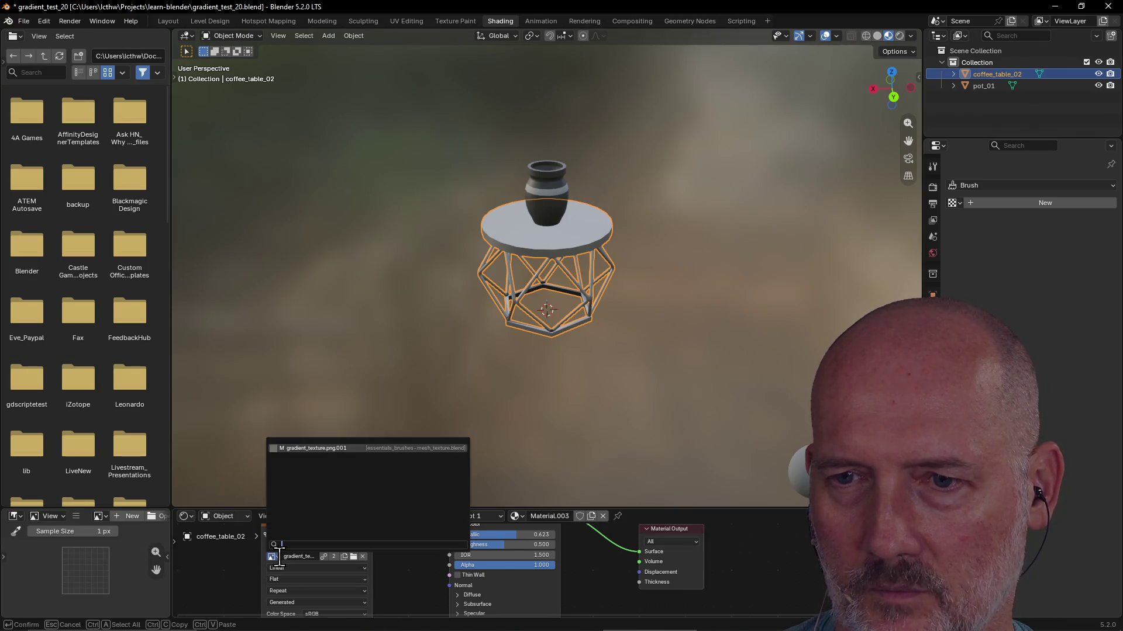
{"action": "left_click", "coordinate": [346, 450]}
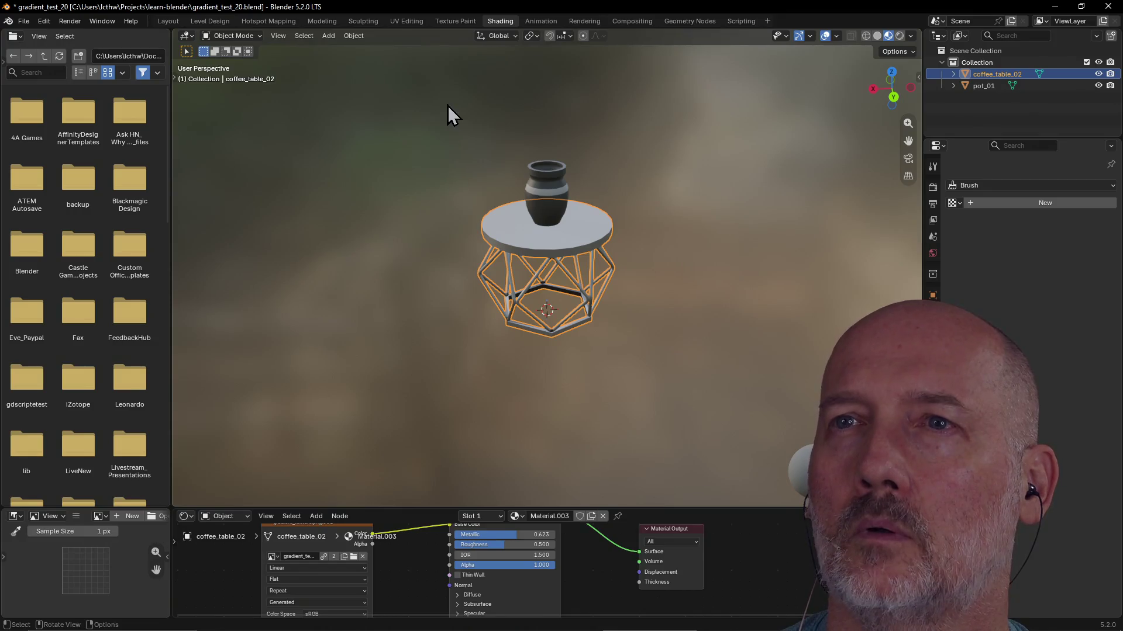
{"action": "left_click", "coordinate": [404, 21]}
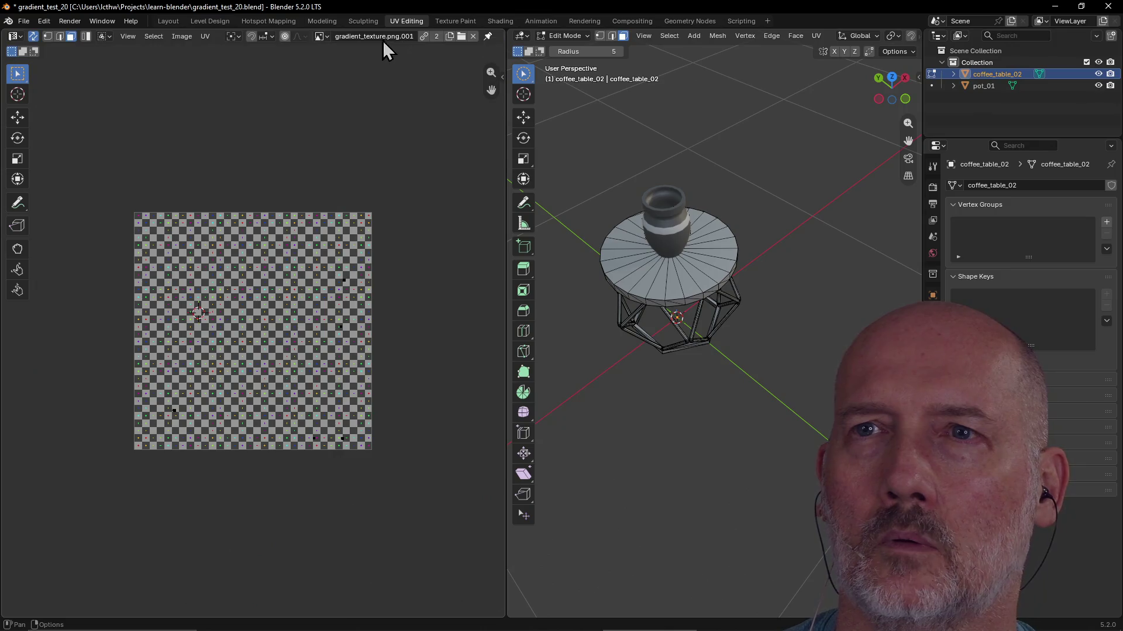
Show gradient_texture.png.001 in the UV editor and bring up the Texture properties
{"action": "left_click", "coordinate": [323, 37]}
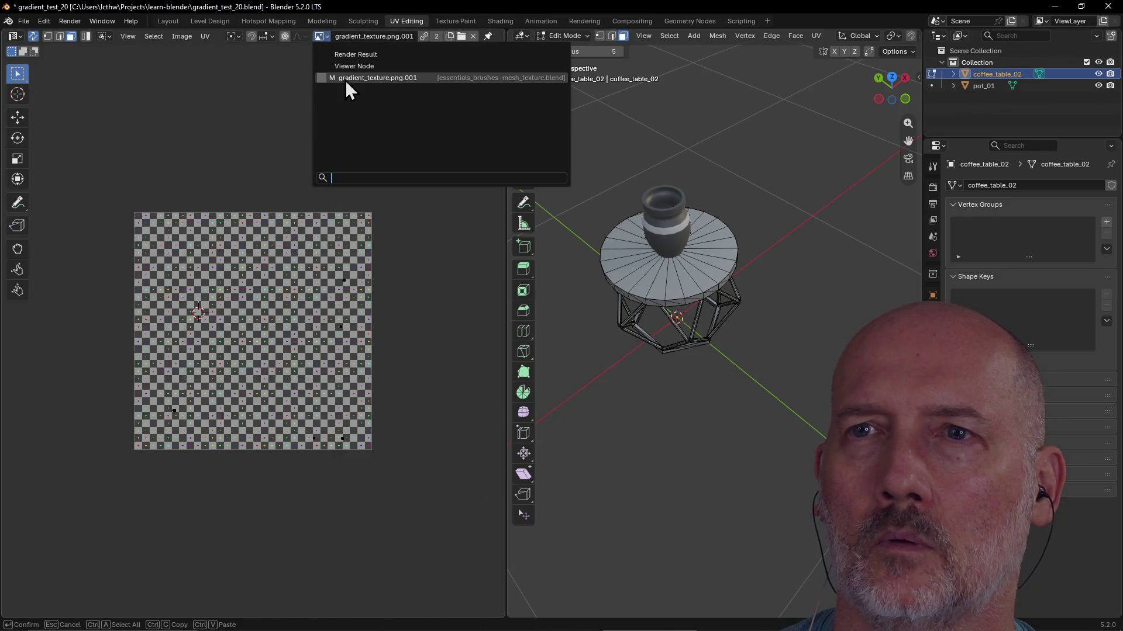
{"action": "left_click", "coordinate": [345, 81]}
{"action": "scroll", "coordinate": [363, 181], "scroll_direction": "down", "scroll_amount": 4}
{"action": "scroll", "coordinate": [317, 209], "scroll_direction": "up", "scroll_amount": 1}
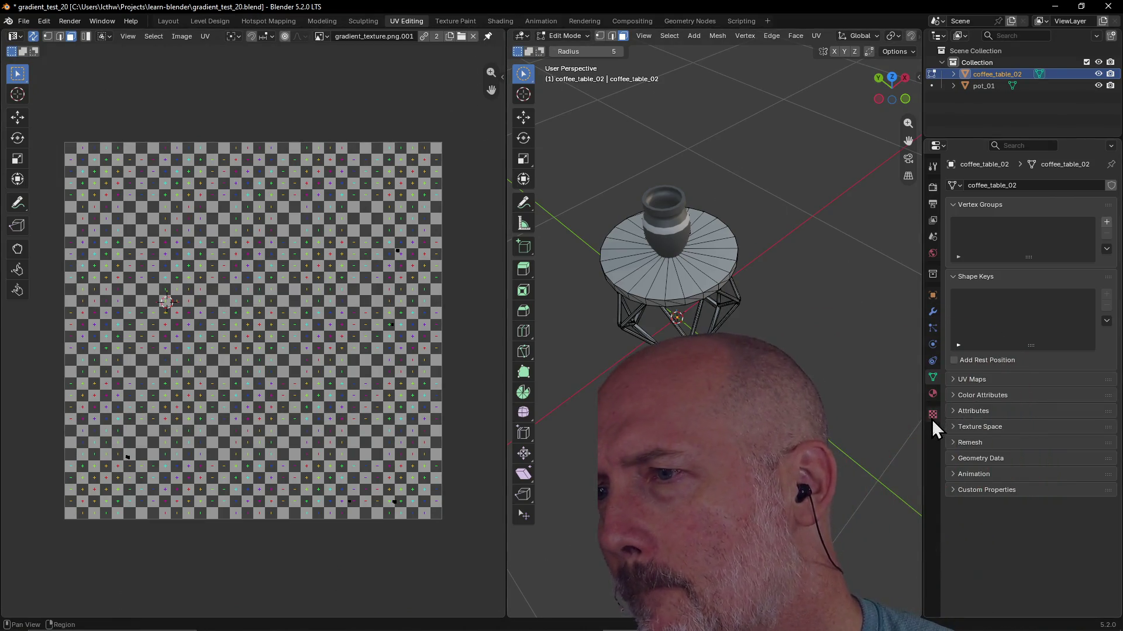
{"action": "left_click", "coordinate": [931, 415]}
Create a new image-type brush texture named Texture and list images for its source
{"action": "left_click", "coordinate": [959, 202]}
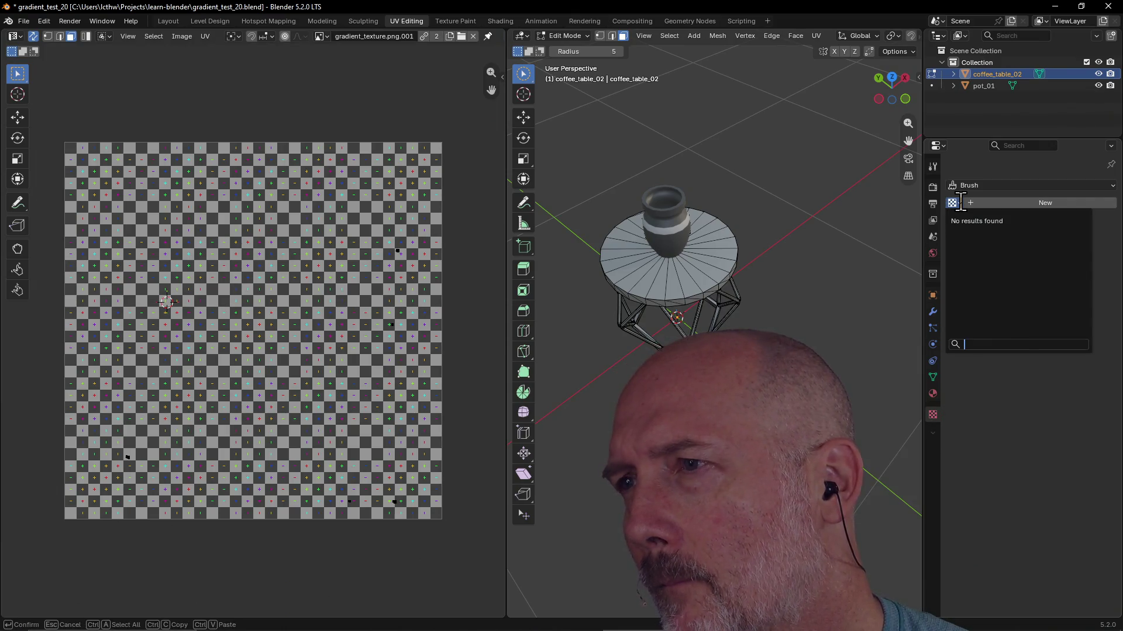
{"action": "left_click", "coordinate": [1002, 203]}
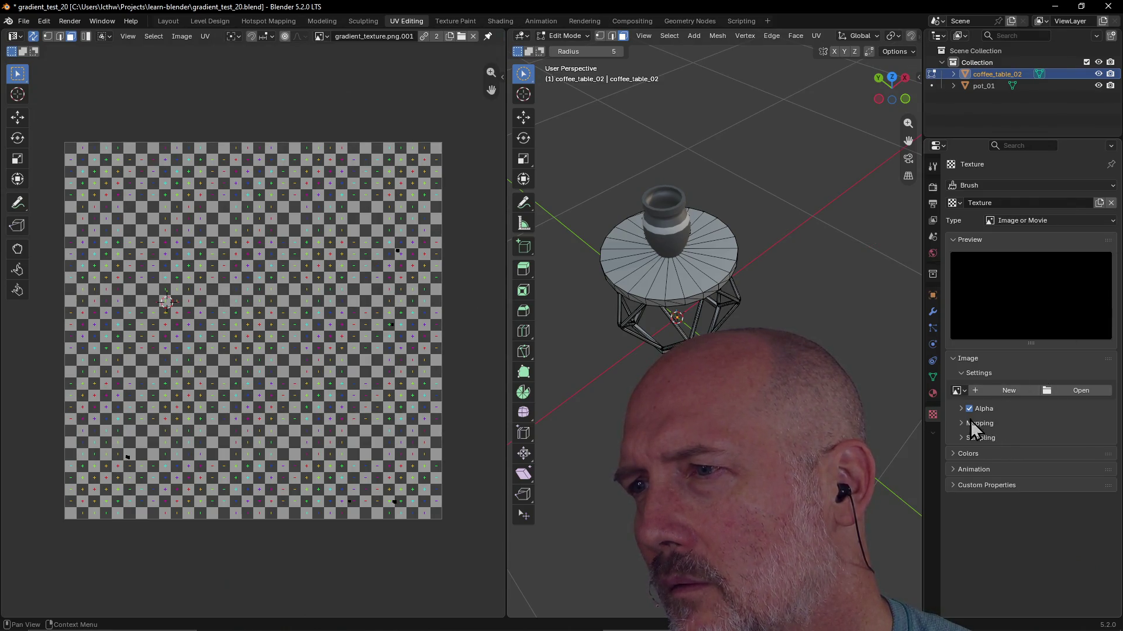
{"action": "left_click", "coordinate": [967, 390]}
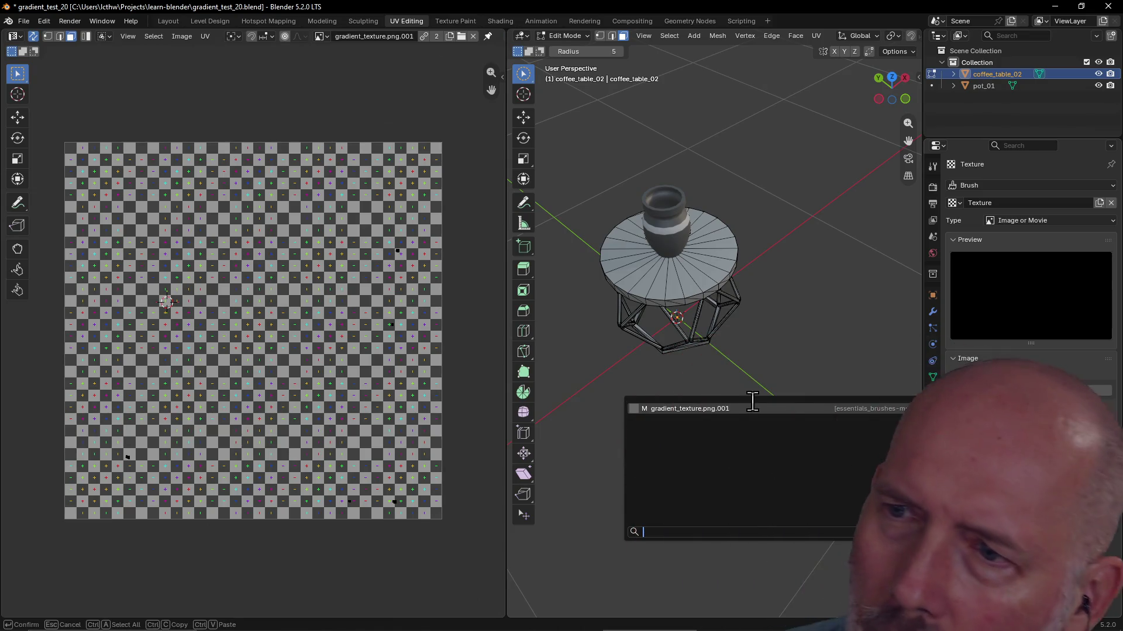
Assign gradient_texture.png.001 to the brush texture and review its image settings
{"action": "left_click", "coordinate": [700, 409]}
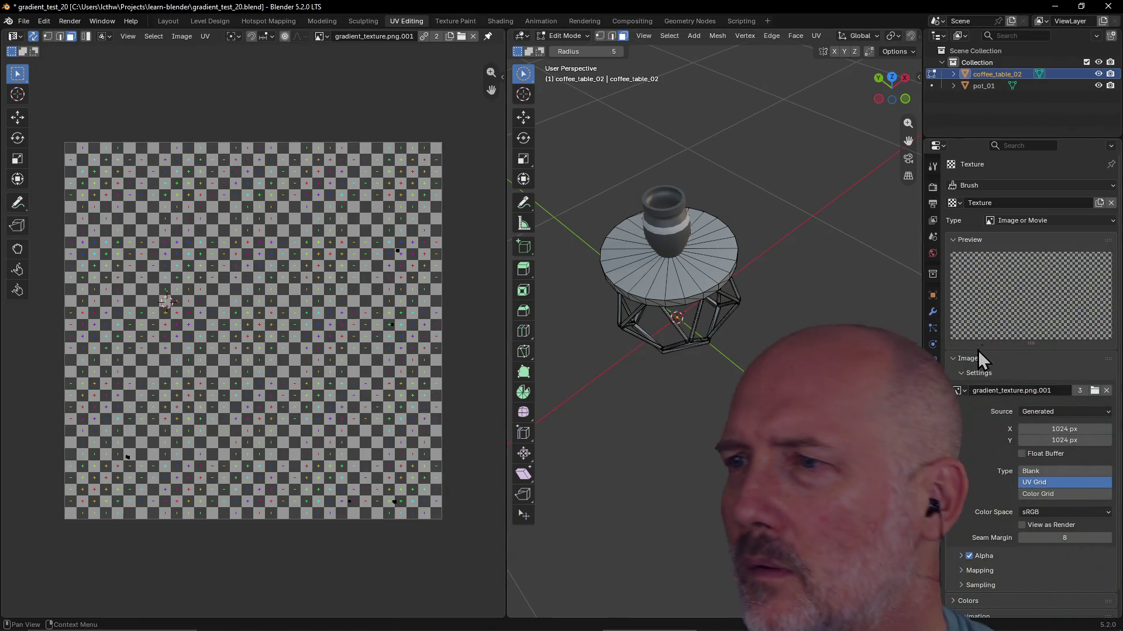
{"action": "left_click", "coordinate": [1028, 359]}
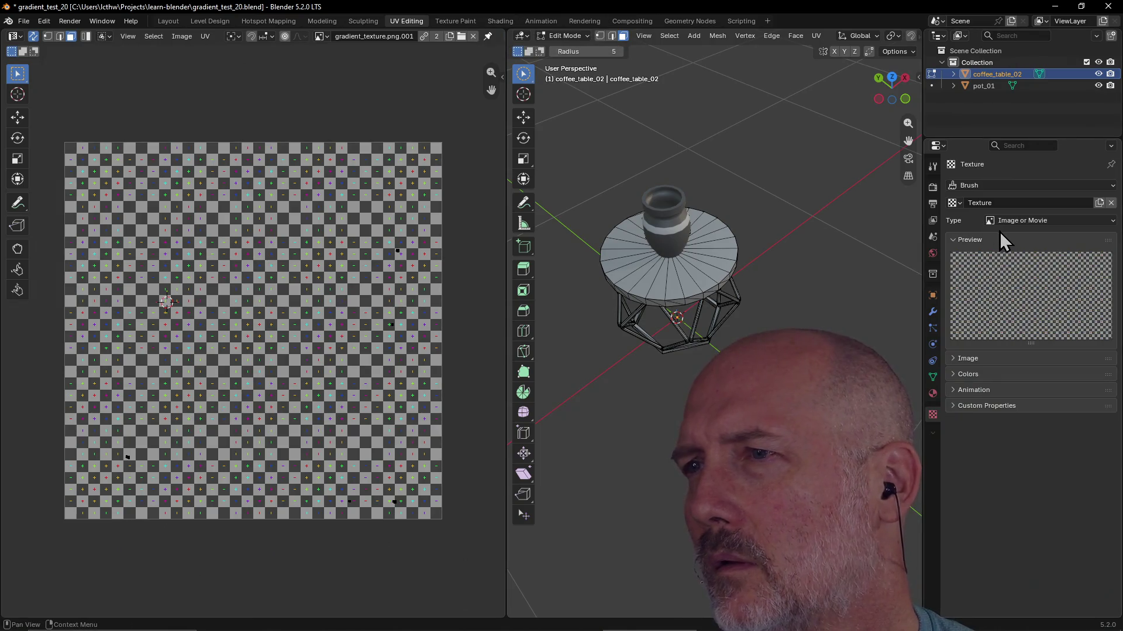
{"action": "left_click", "coordinate": [954, 243]}
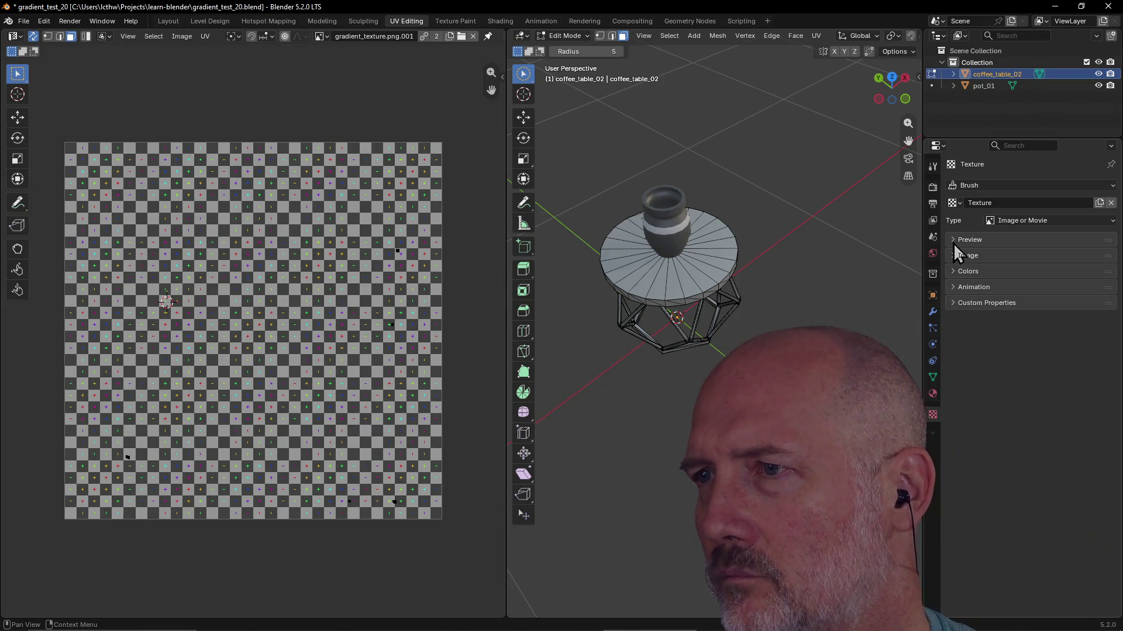
{"action": "left_click", "coordinate": [953, 363]}
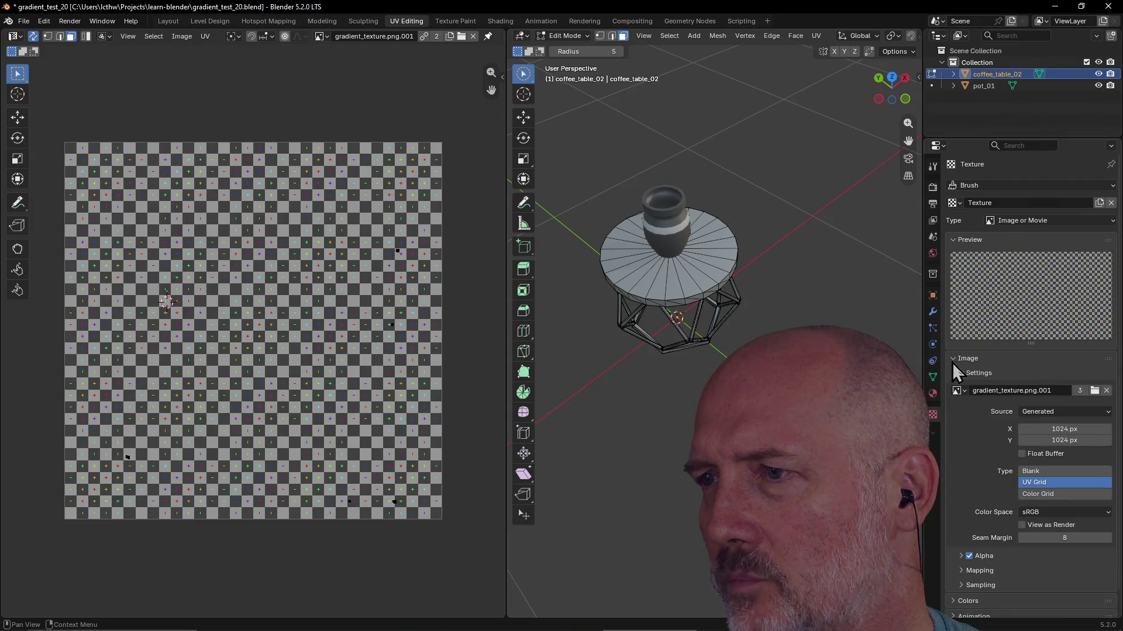
{"action": "scroll", "coordinate": [983, 352], "scroll_direction": "down", "scroll_amount": 1}
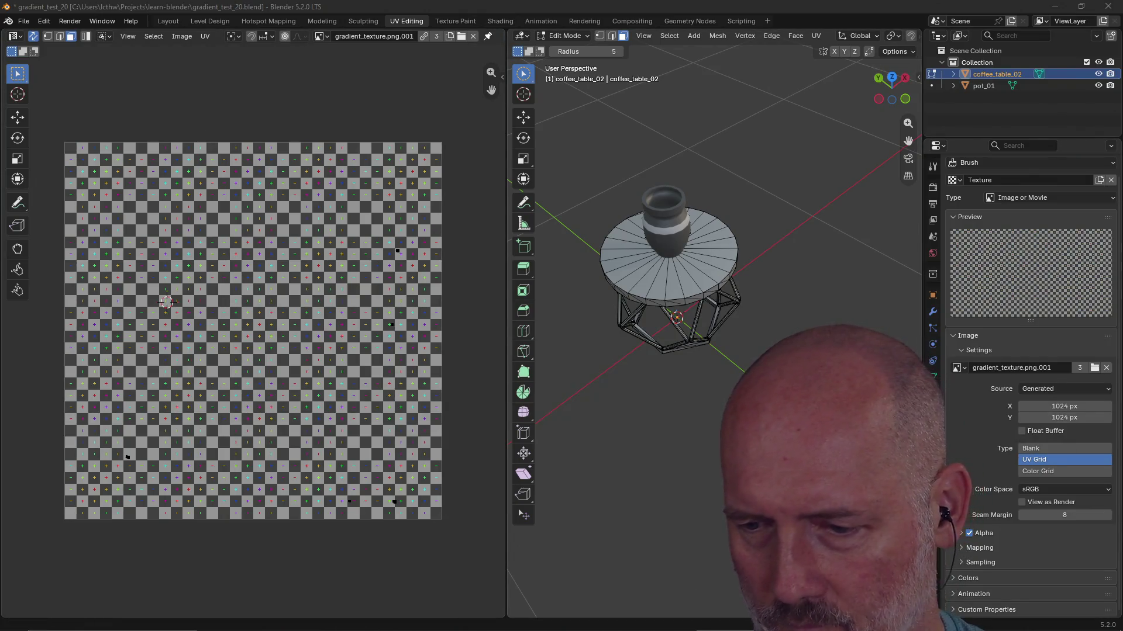
Load gradient_texture.png as the texture's single image and save gradient_test_20.blend
{"action": "key", "text": "Return"}
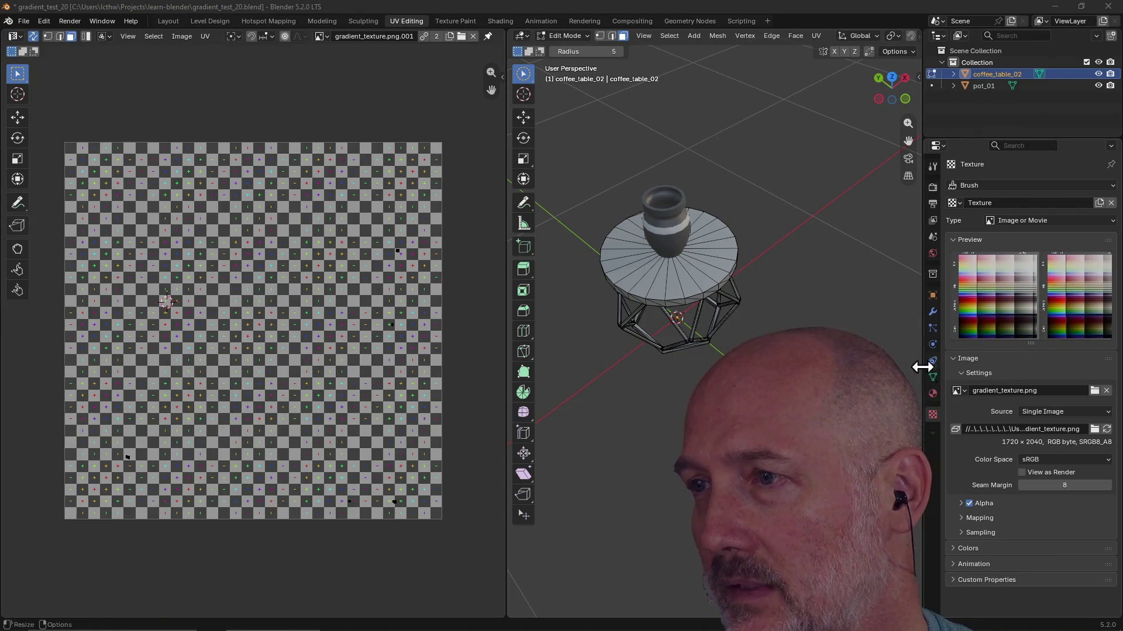
{"action": "left_click", "coordinate": [1023, 362]}
{"action": "left_click", "coordinate": [1024, 366]}
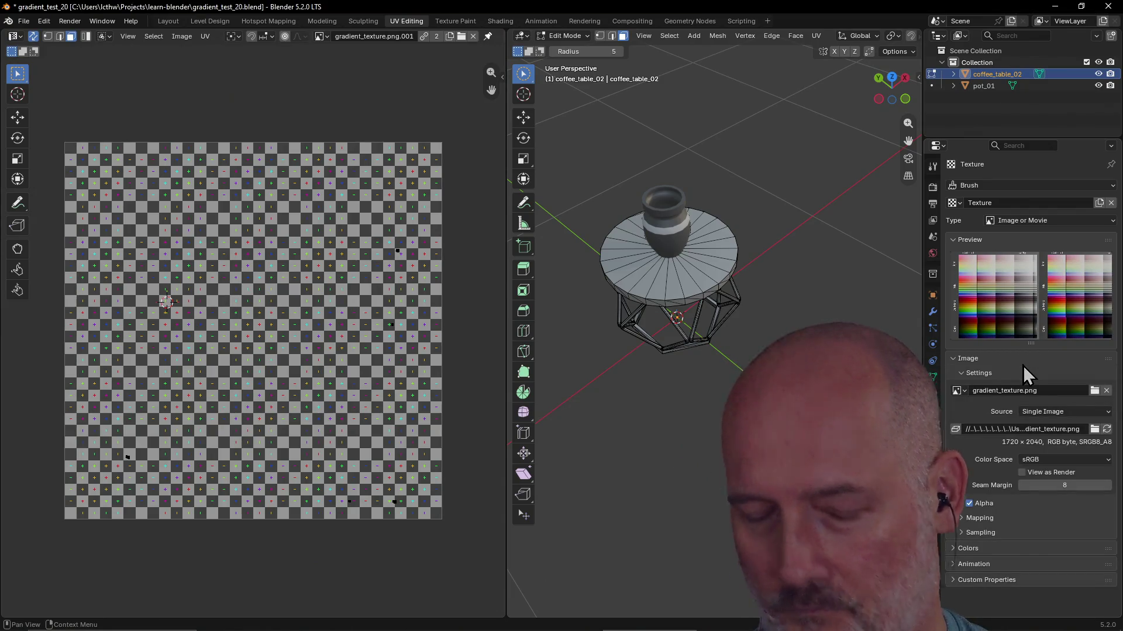
{"action": "key", "text": "ctrl+s"}
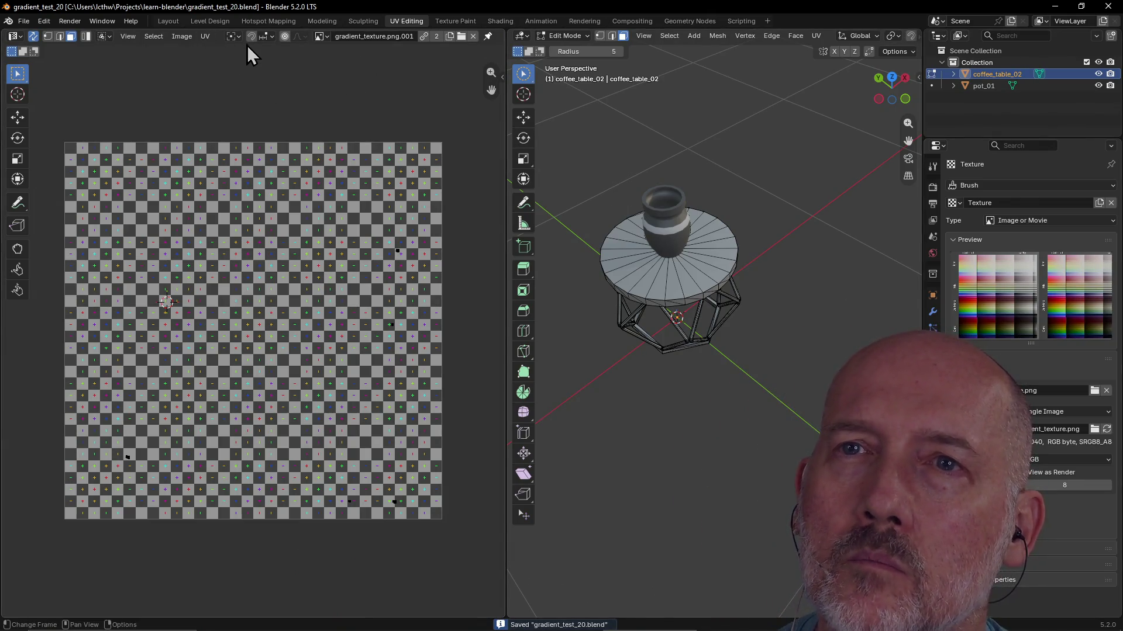
{"action": "left_click", "coordinate": [321, 37]}
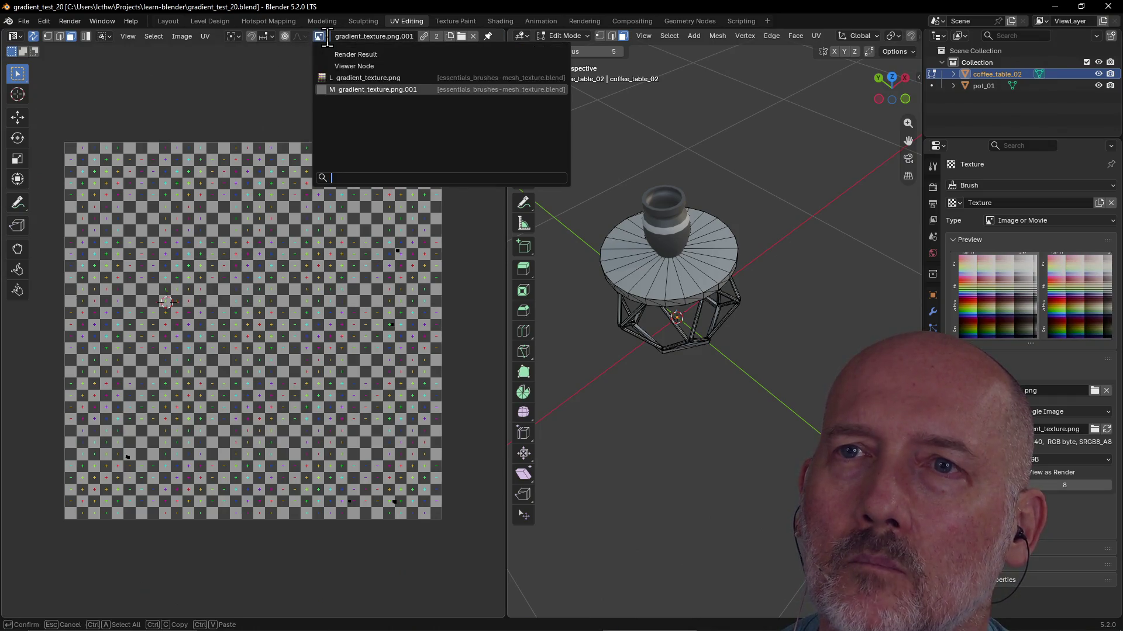
Display gradient_texture.png in the UV editor, save, and return to the Shading layout
{"action": "left_click", "coordinate": [353, 78]}
{"action": "scroll", "coordinate": [371, 150], "scroll_direction": "down", "scroll_amount": 3}
{"action": "scroll", "coordinate": [371, 150], "scroll_direction": "down", "scroll_amount": 2}
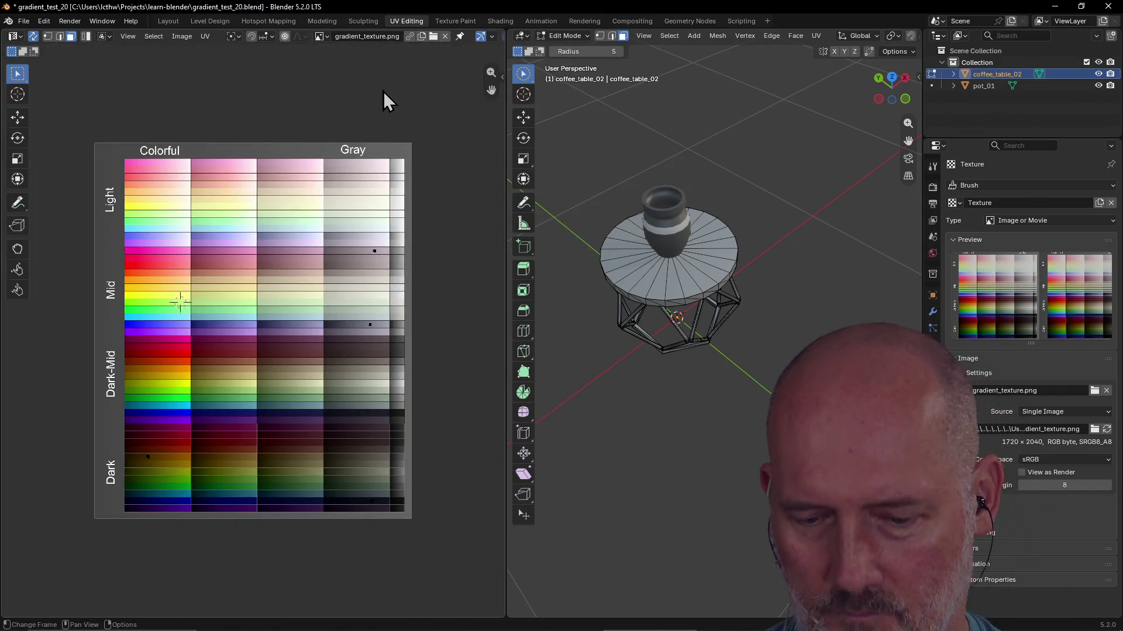
{"action": "key", "text": "ctrl+s"}
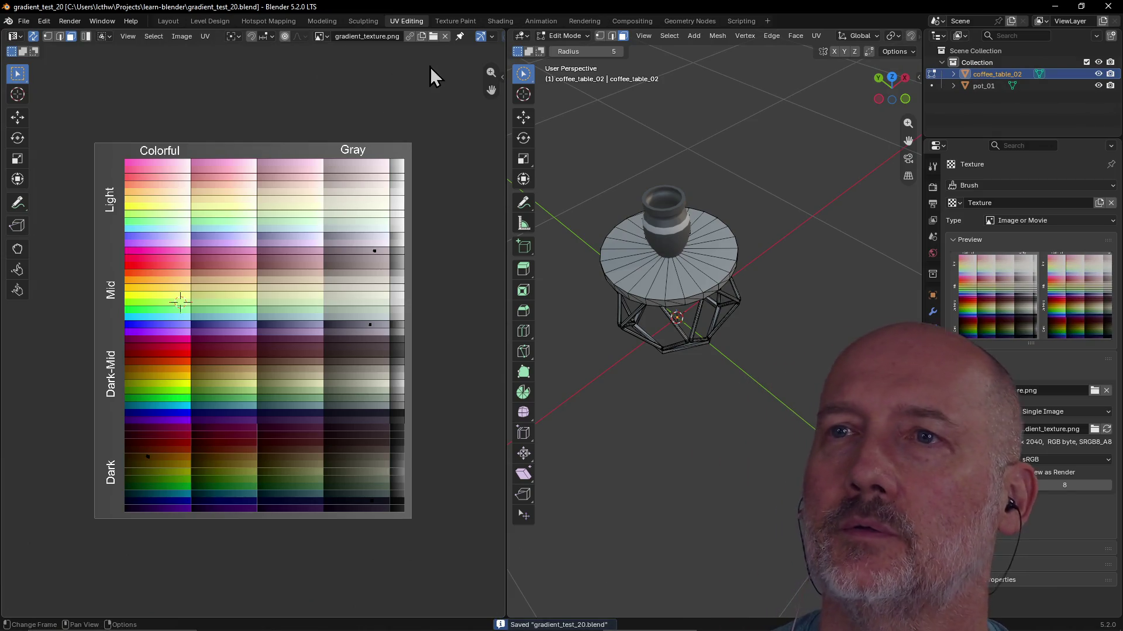
{"action": "left_click", "coordinate": [497, 20]}
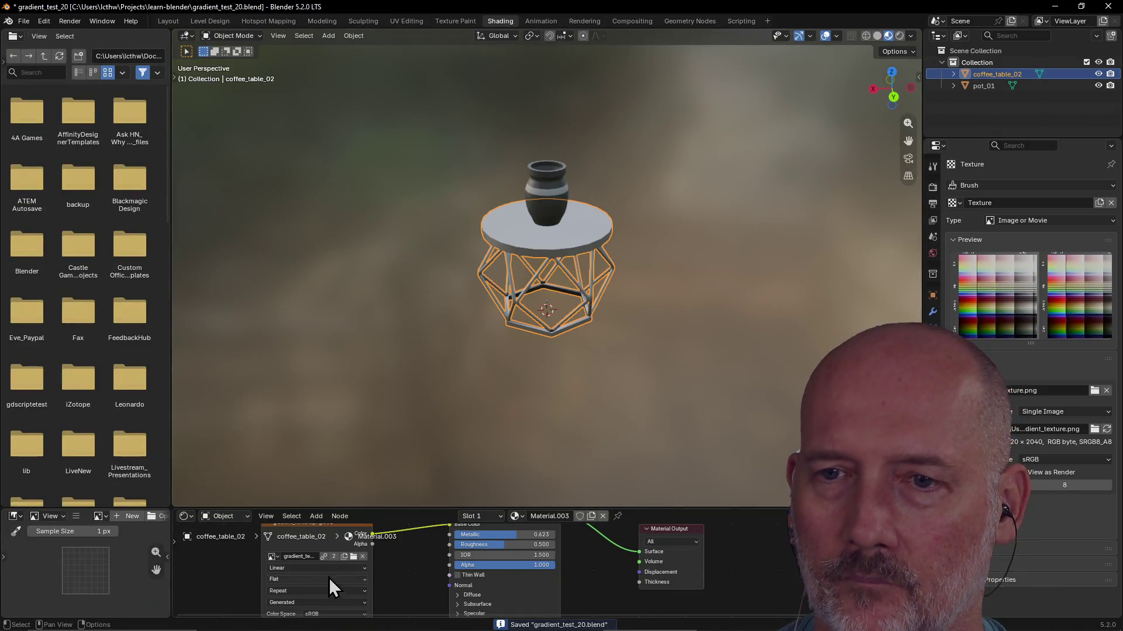
Switch the table's Image Texture node to gradient_texture.png and save
{"action": "left_click", "coordinate": [272, 557]}
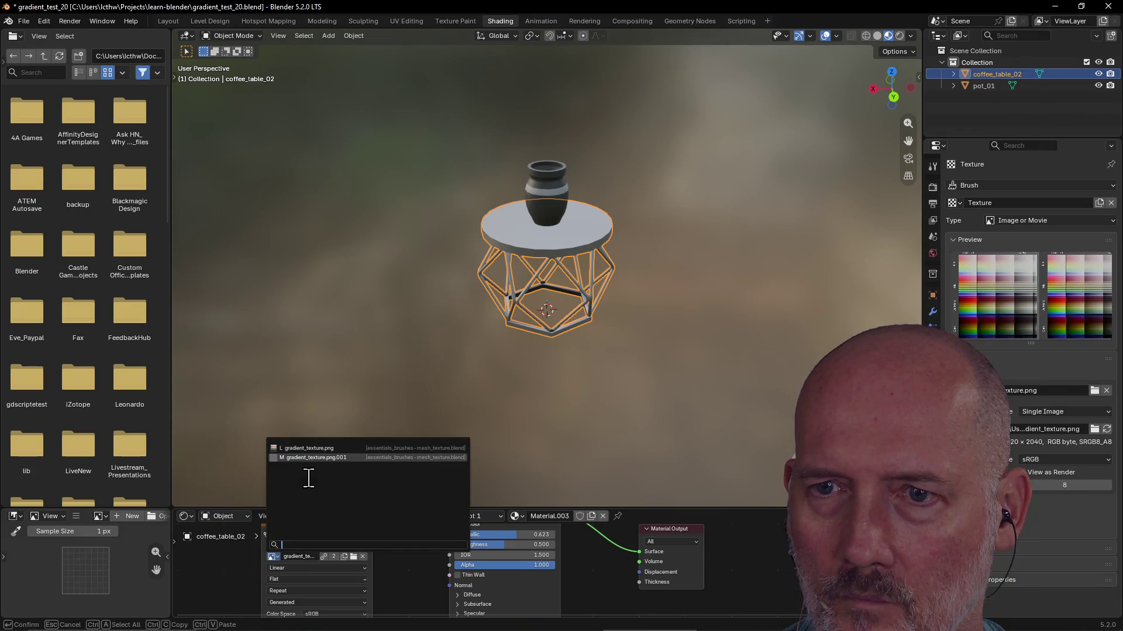
{"action": "left_click", "coordinate": [310, 449]}
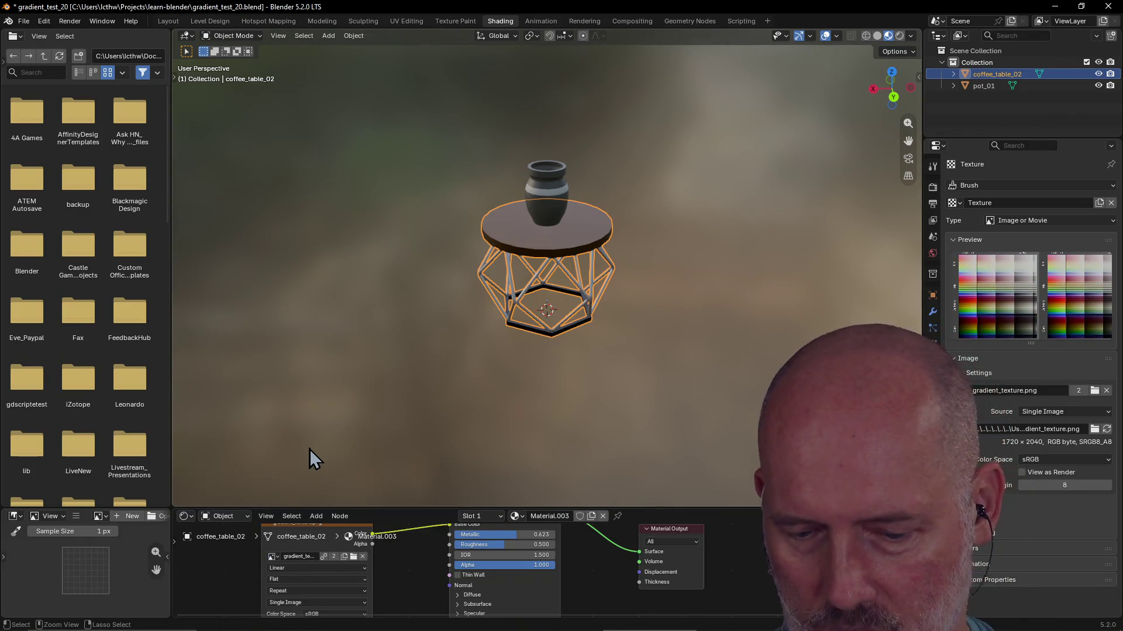
{"action": "key", "text": "ctrl+s"}
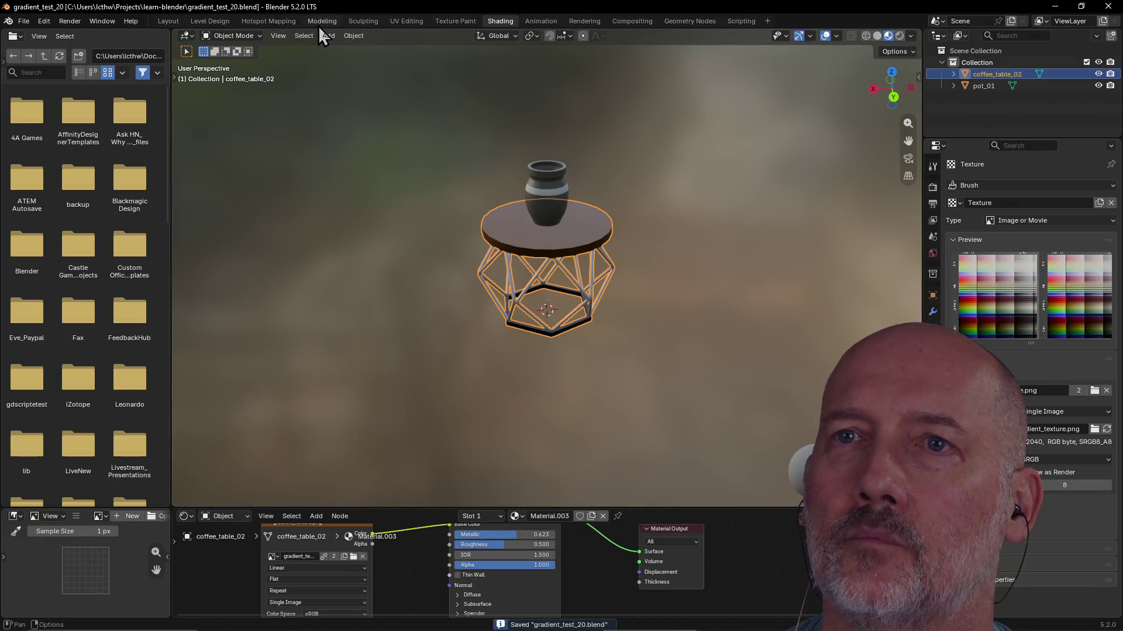
Inspect the brown table top in UV Editing, then select pot_01 in the Layout view
{"action": "left_click", "coordinate": [399, 21]}
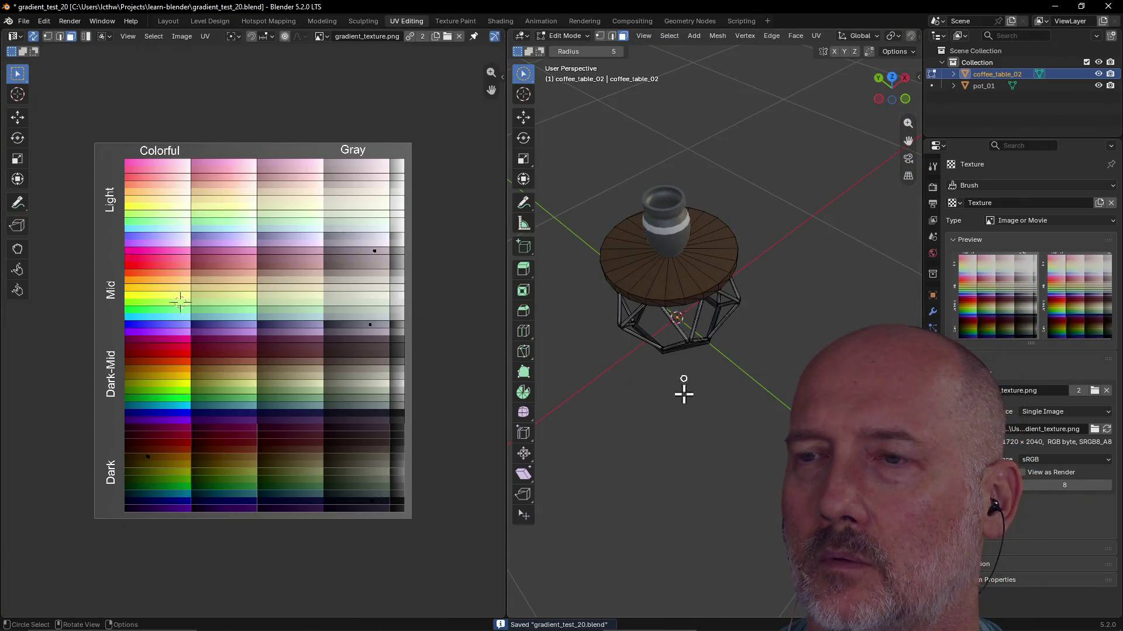
{"action": "mouse_move", "coordinate": [672, 376]}
{"action": "middle_mouse_down"}
{"action": "mouse_move", "coordinate": [727, 372]}
{"action": "mouse_move", "coordinate": [566, 201]}
{"action": "middle_mouse_up"}
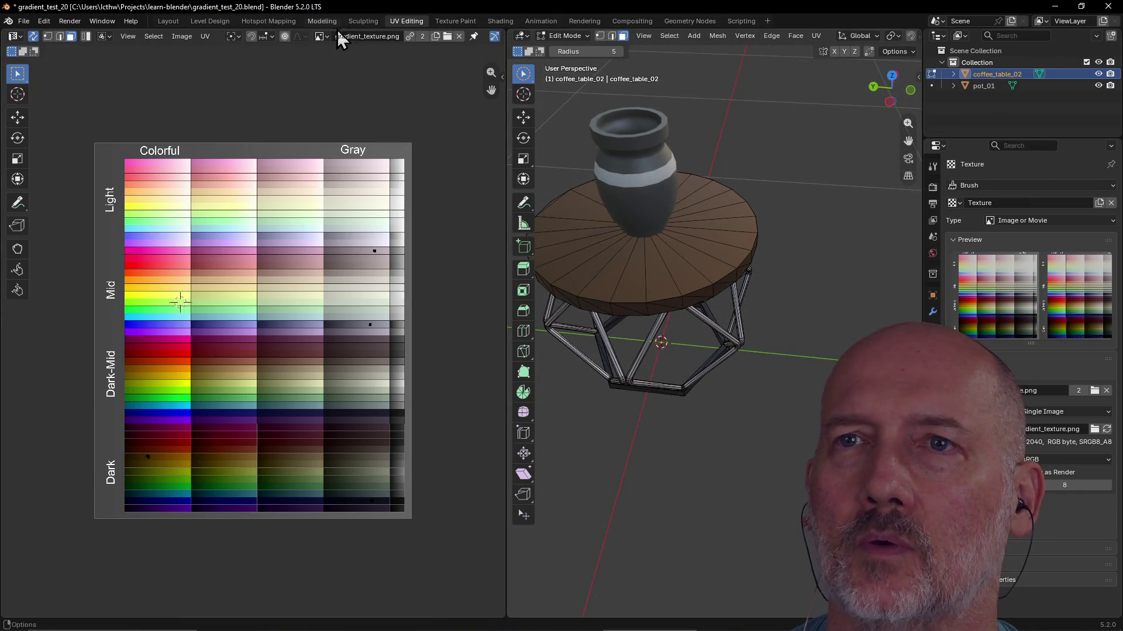
{"action": "left_click", "coordinate": [169, 22]}
{"action": "left_click", "coordinate": [469, 225]}
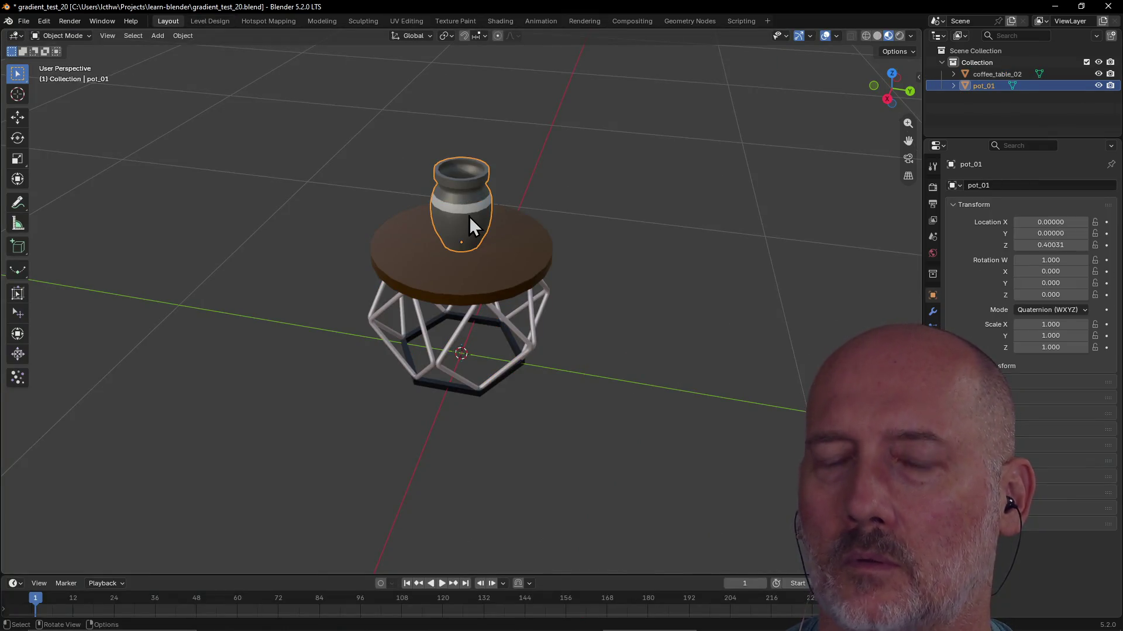
Switch the pot's Image Texture node to gradient_texture.png so it turns blue-green, and save
{"action": "key", "text": "ctrl+s"}
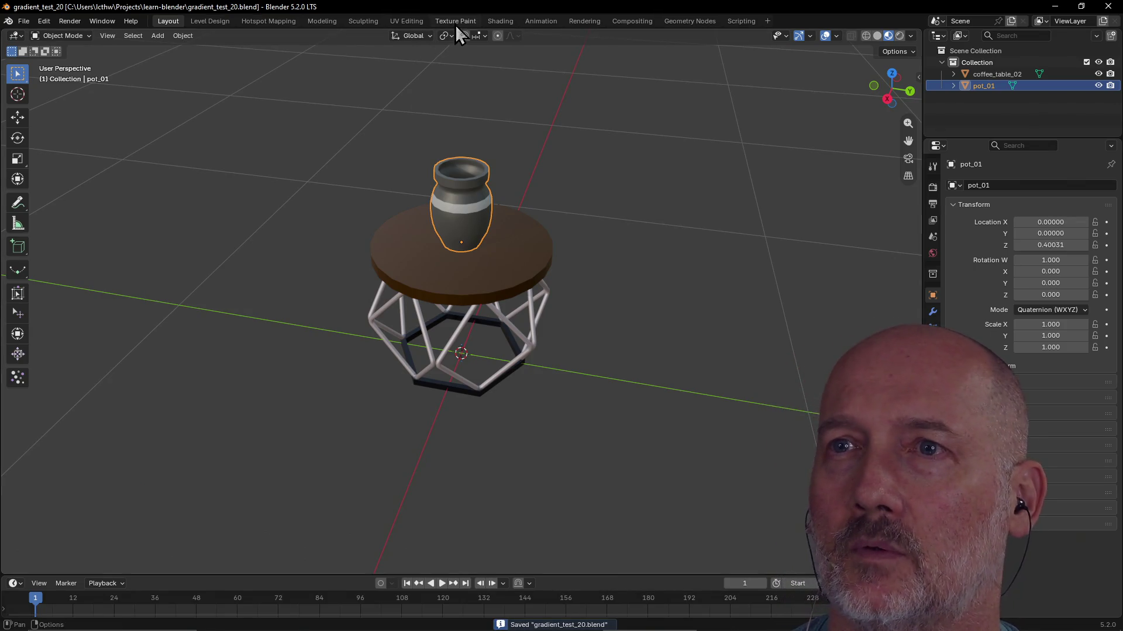
{"action": "left_click", "coordinate": [499, 21]}
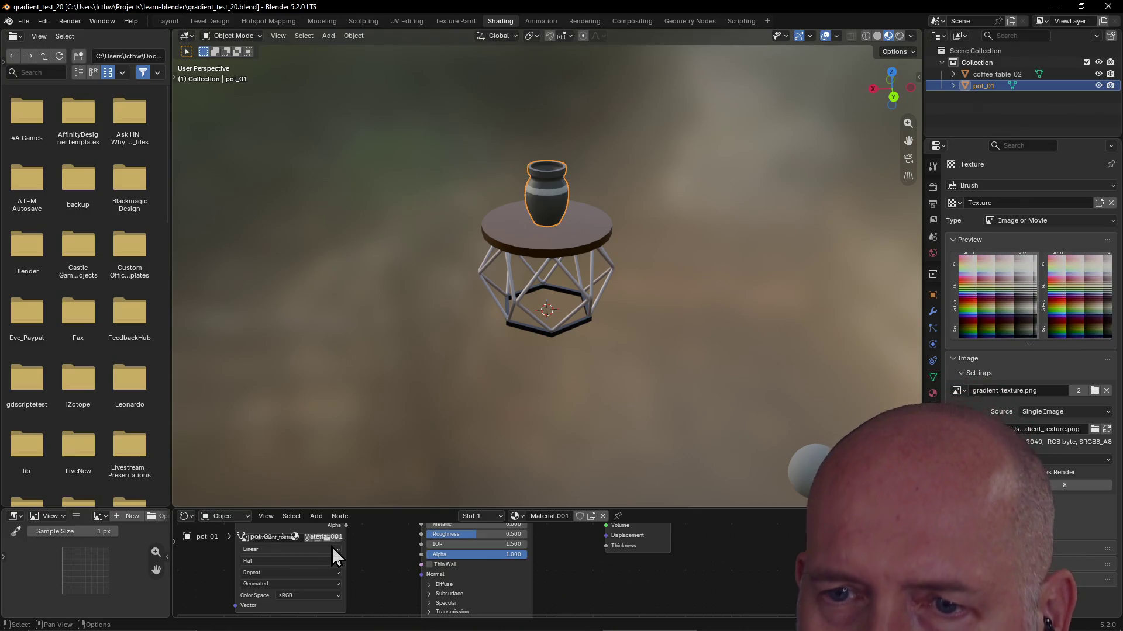
{"action": "left_click_drag", "start_coordinate": [413, 506], "coordinate": [438, 326]}
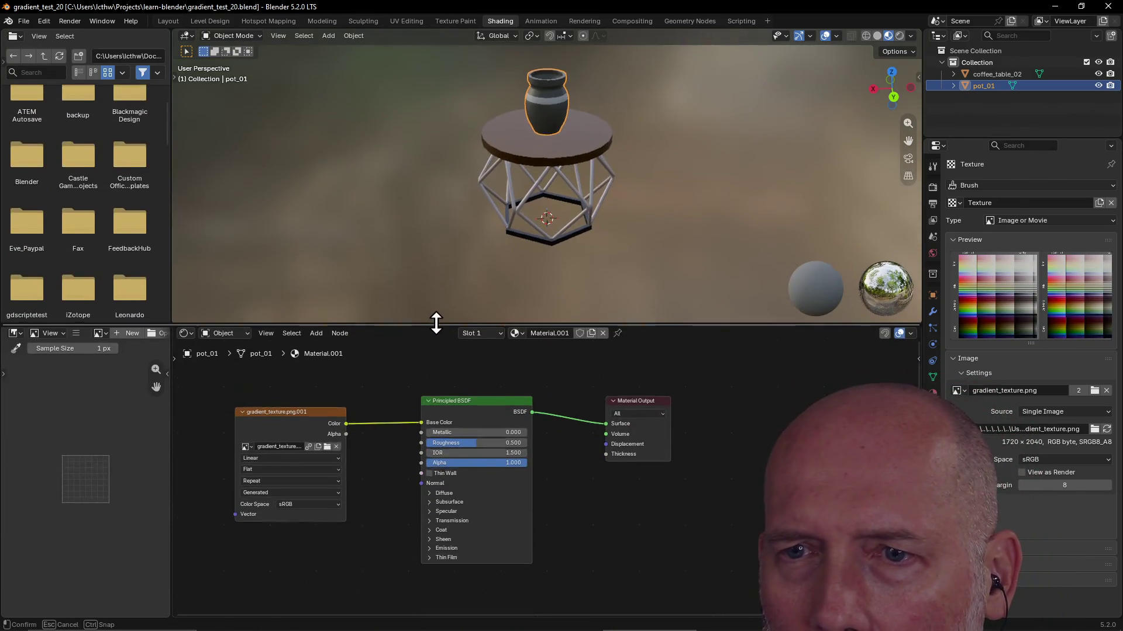
{"action": "left_click", "coordinate": [248, 448]}
{"action": "left_click", "coordinate": [285, 461]}
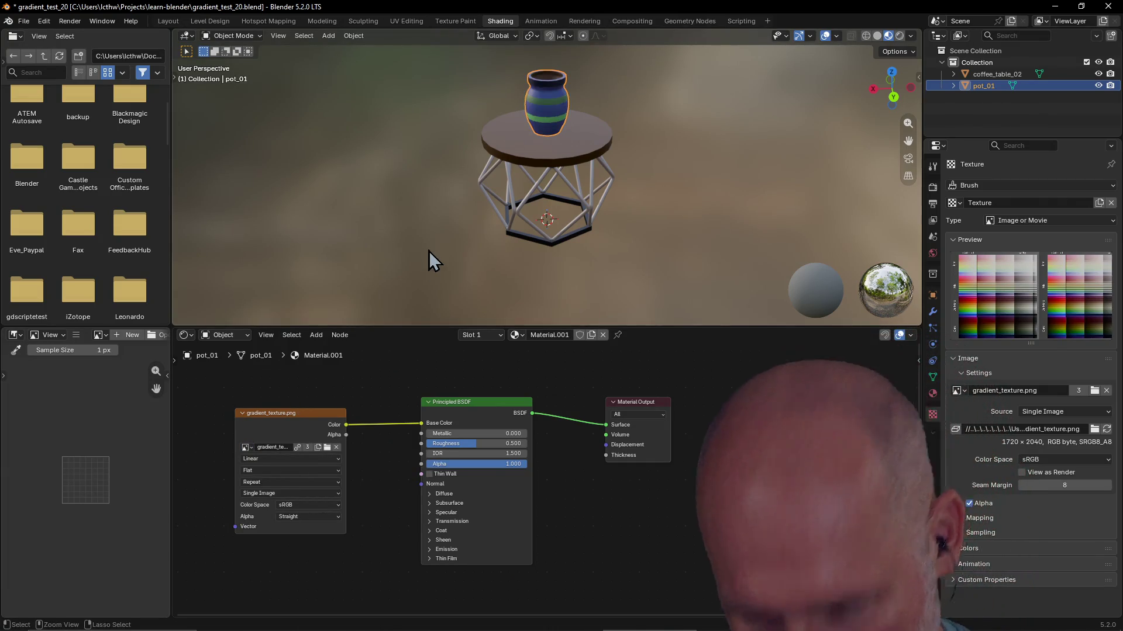
{"action": "key", "text": "ctrl+s"}
{"action": "key", "text": "ctrl+s"}
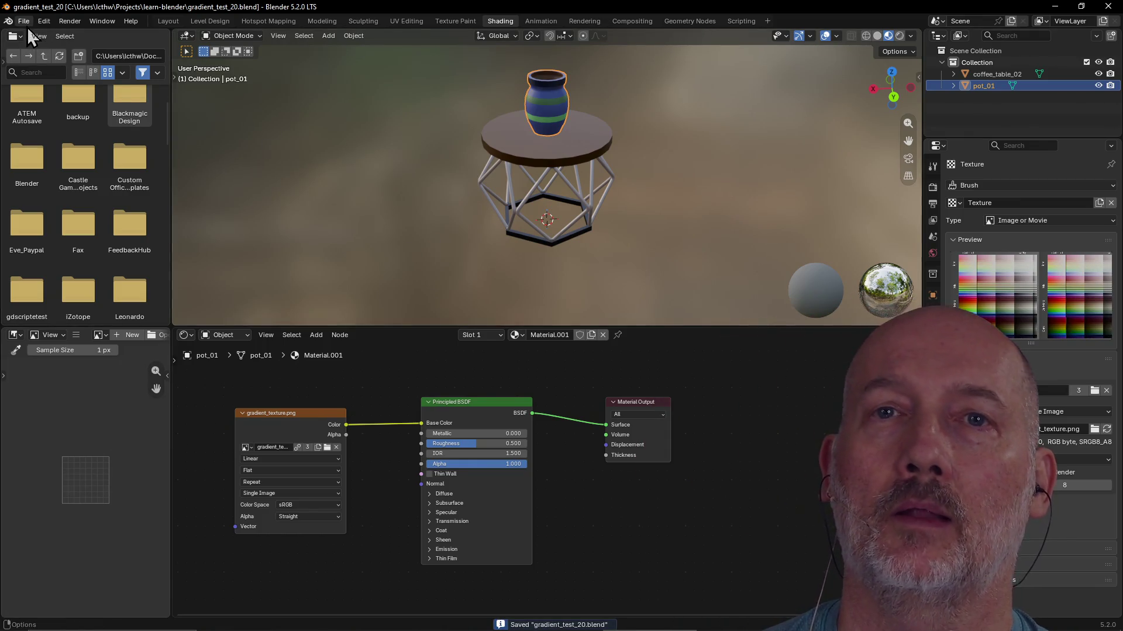
Briefly open acorn_copy.blend, then reload gradient_test_20.blend from recent files
{"action": "left_click", "coordinate": [27, 25]}
{"action": "mouse_move", "coordinate": [53, 58]}
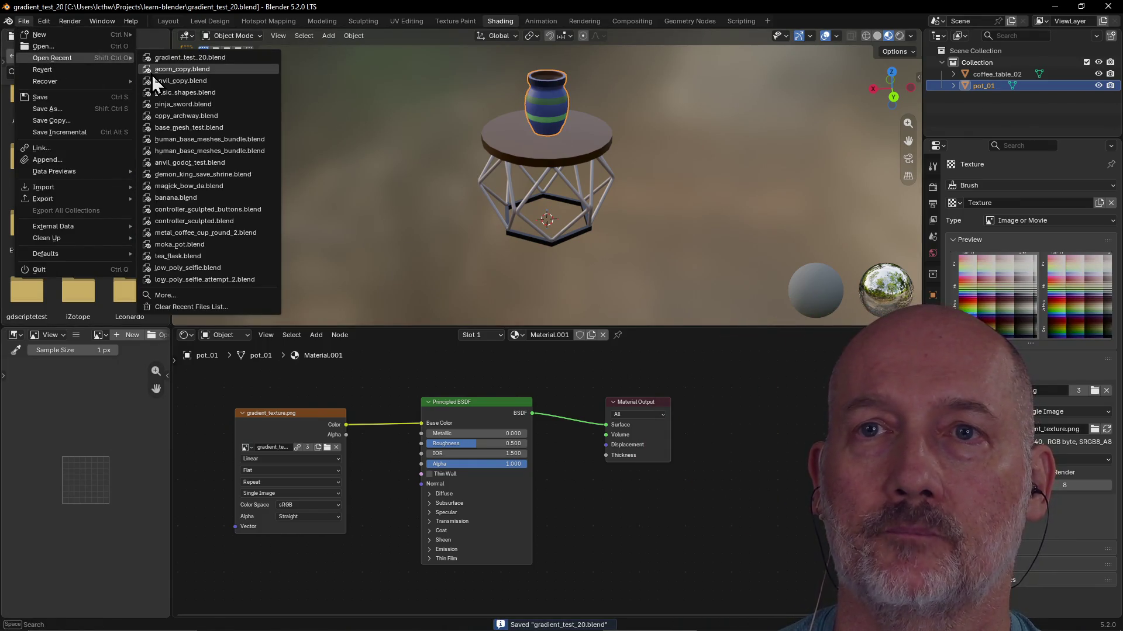
{"action": "left_click", "coordinate": [152, 74]}
{"action": "left_click", "coordinate": [22, 24]}
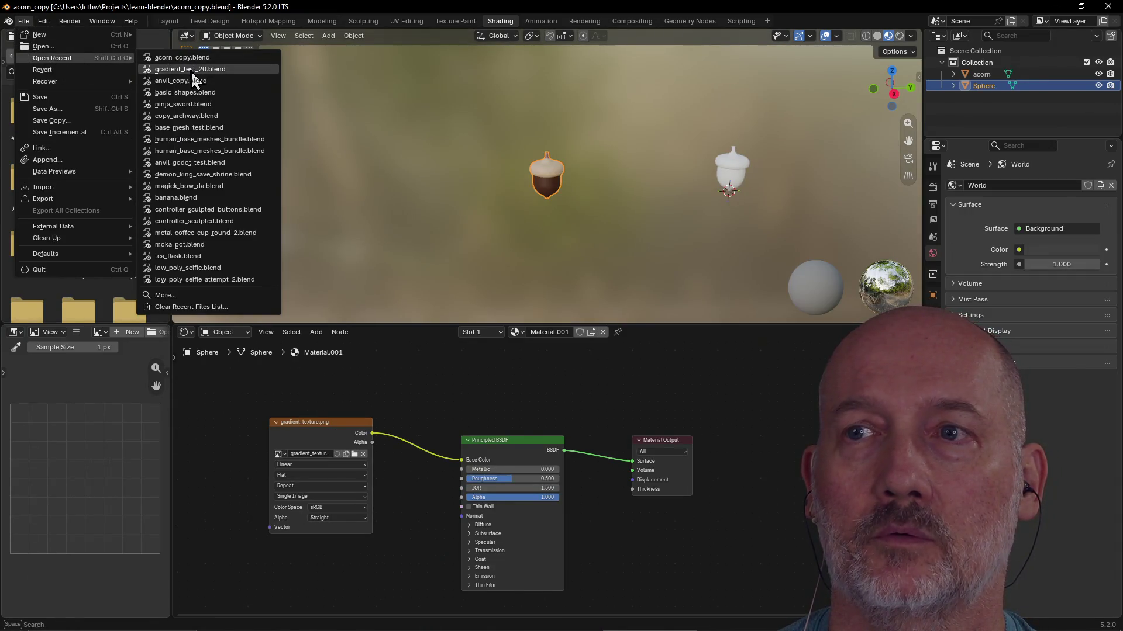
{"action": "left_click", "coordinate": [192, 70]}
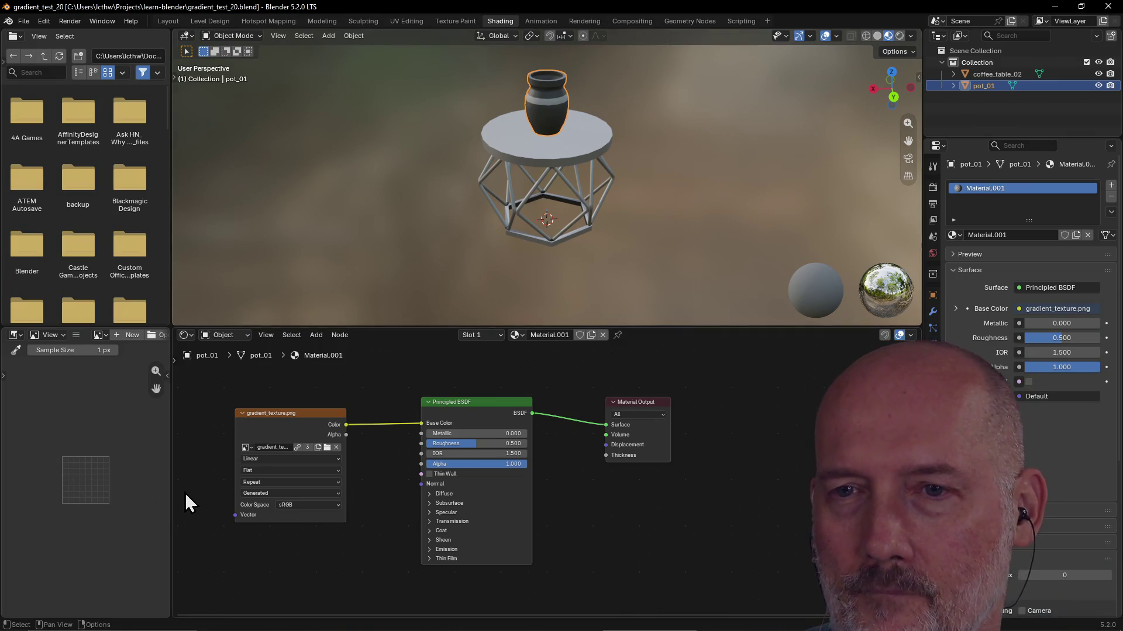
{"action": "left_click", "coordinate": [247, 448]}
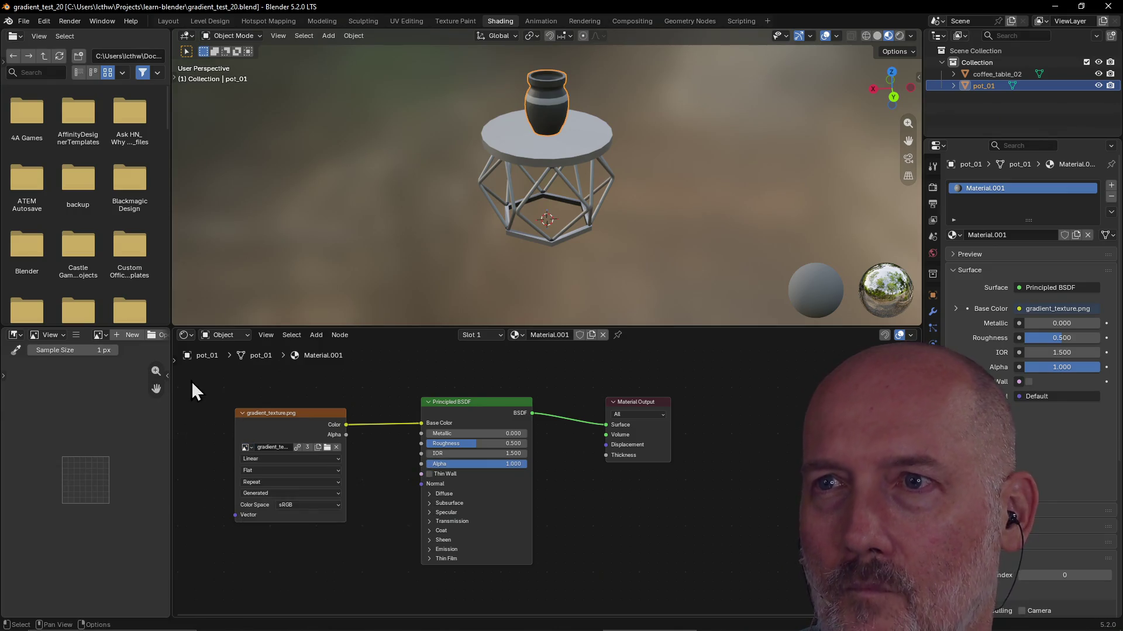
{"action": "left_click", "coordinate": [409, 23]}
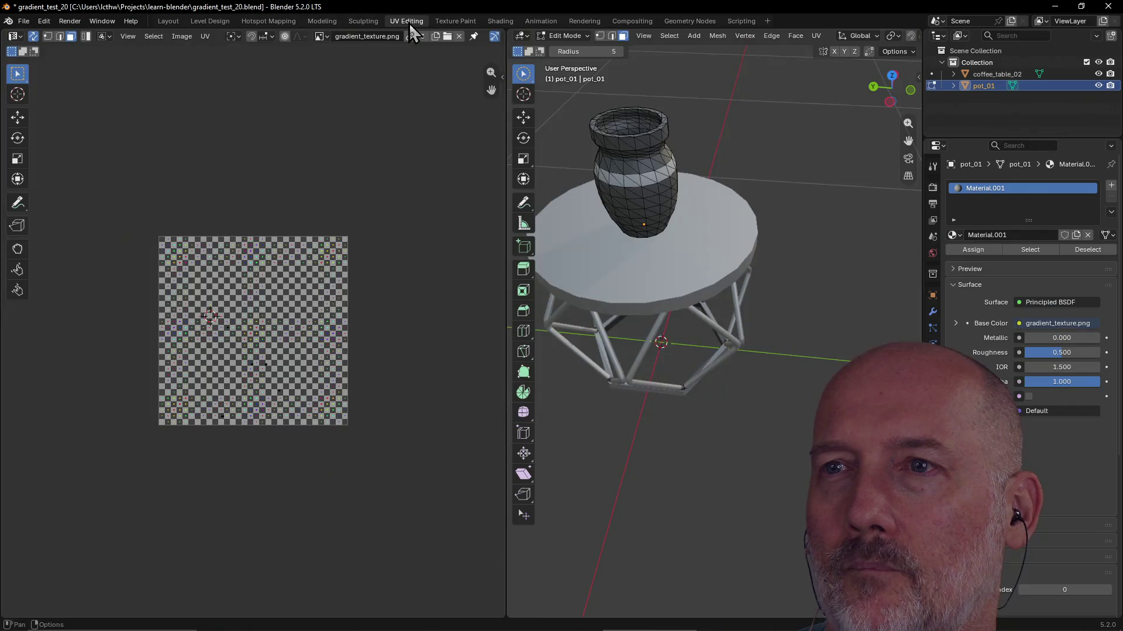
{"action": "scroll", "coordinate": [624, 460], "scroll_direction": "down", "scroll_amount": 5}
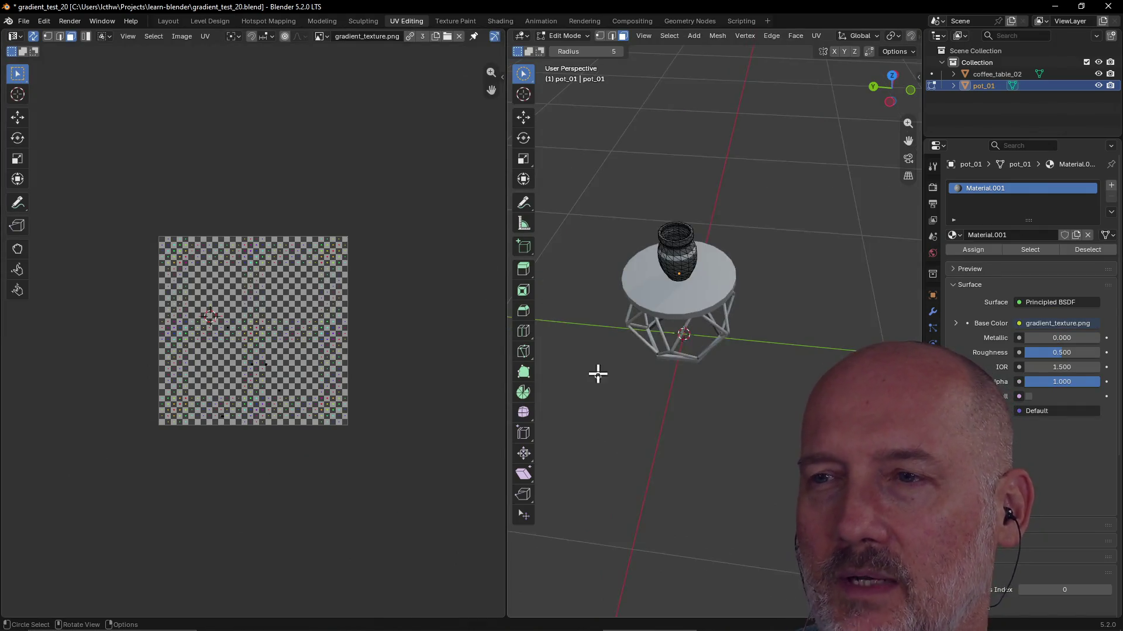
{"action": "middle_click_drag", "start_coordinate": [597, 374], "coordinate": [674, 354]}
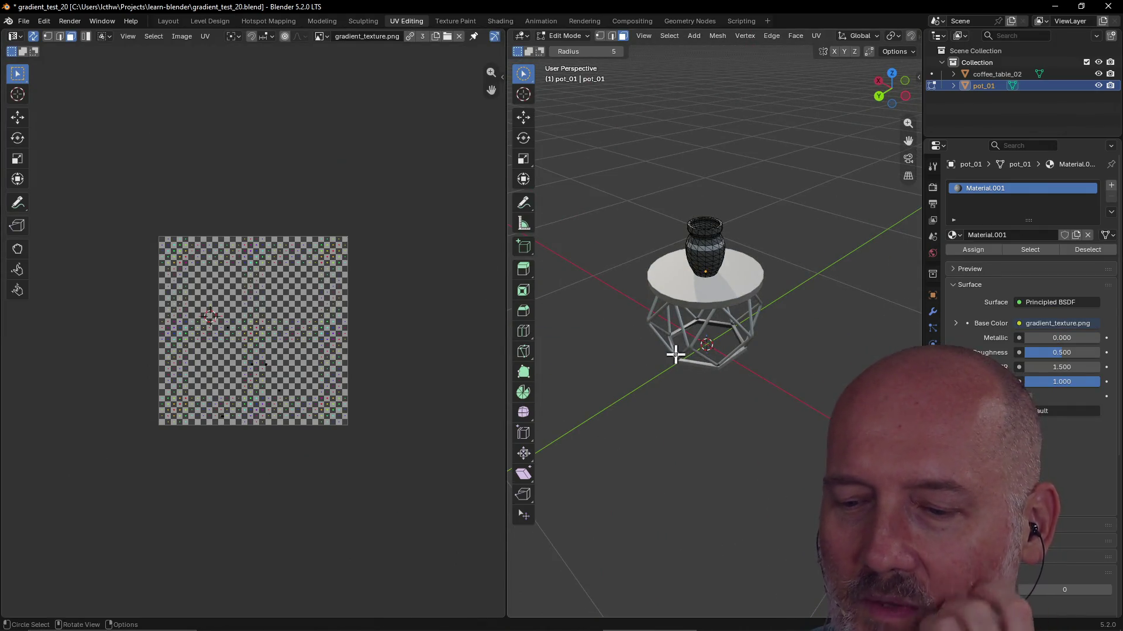
{"action": "scroll", "coordinate": [675, 353], "scroll_direction": "up", "scroll_amount": 1}
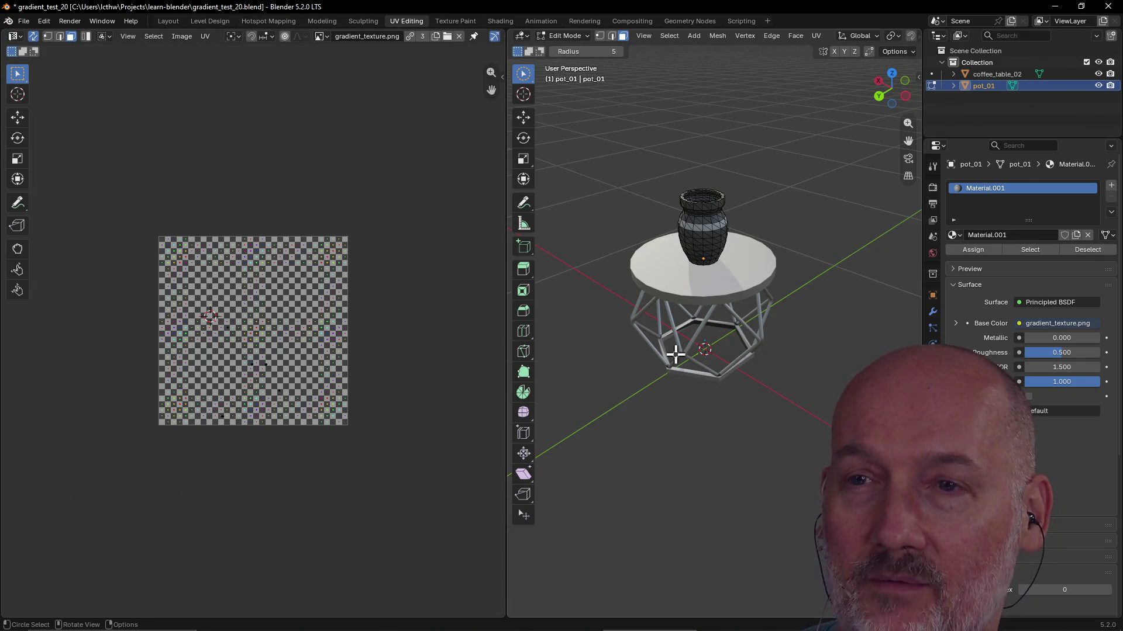
{"action": "left_click", "coordinate": [456, 20]}
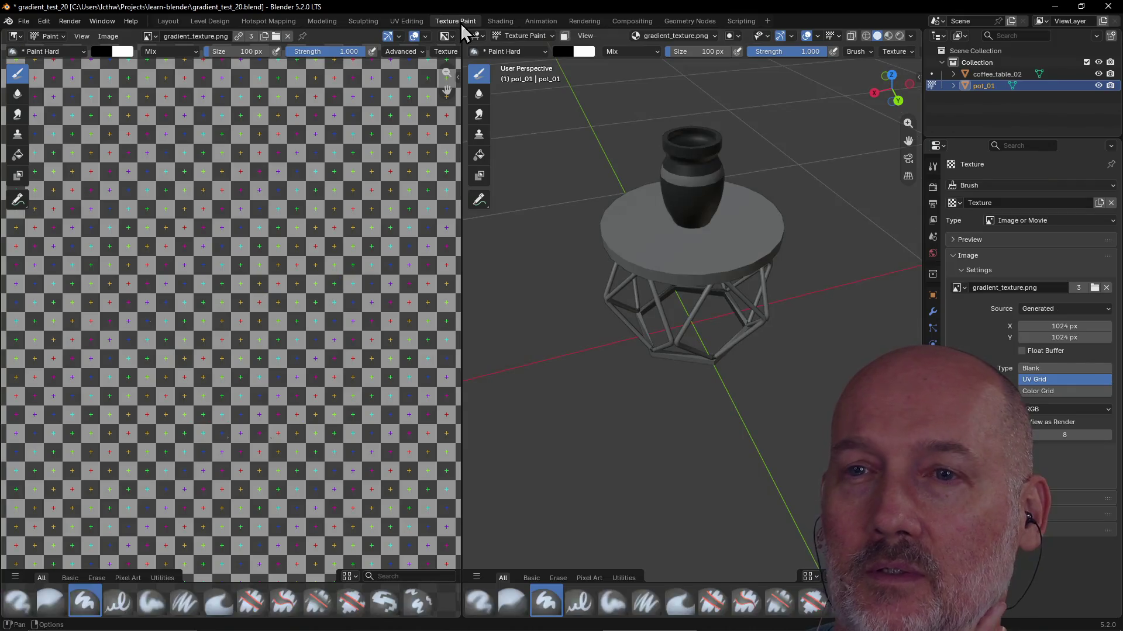
{"action": "key", "text": "Home"}
{"action": "scroll", "coordinate": [361, 299], "scroll_direction": "up", "scroll_amount": 1}
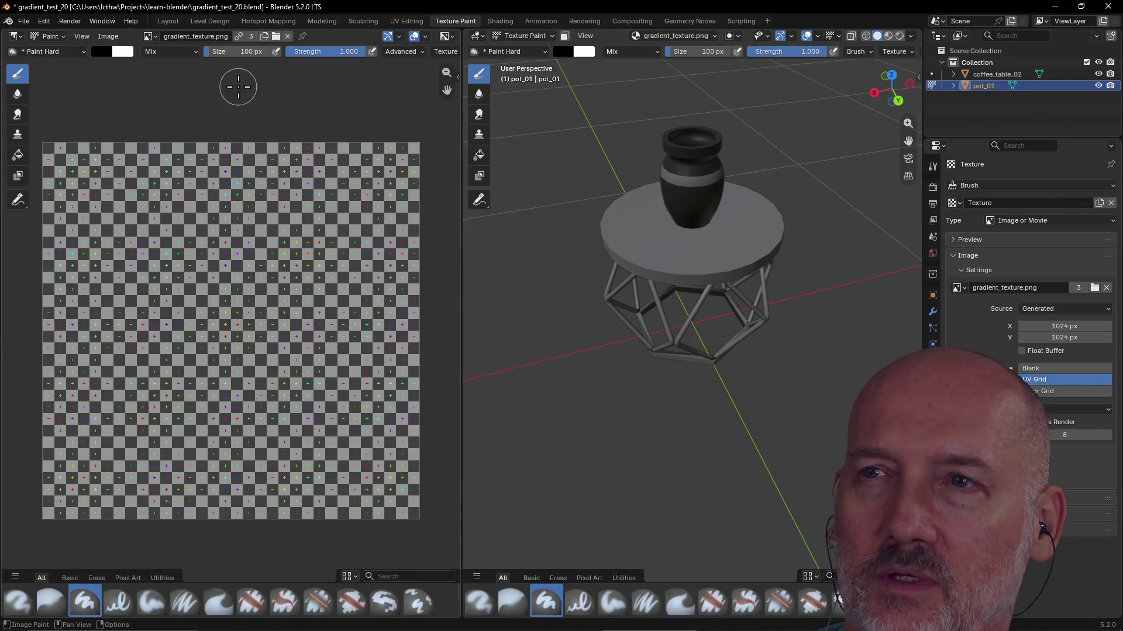
{"action": "left_click", "coordinate": [501, 21]}
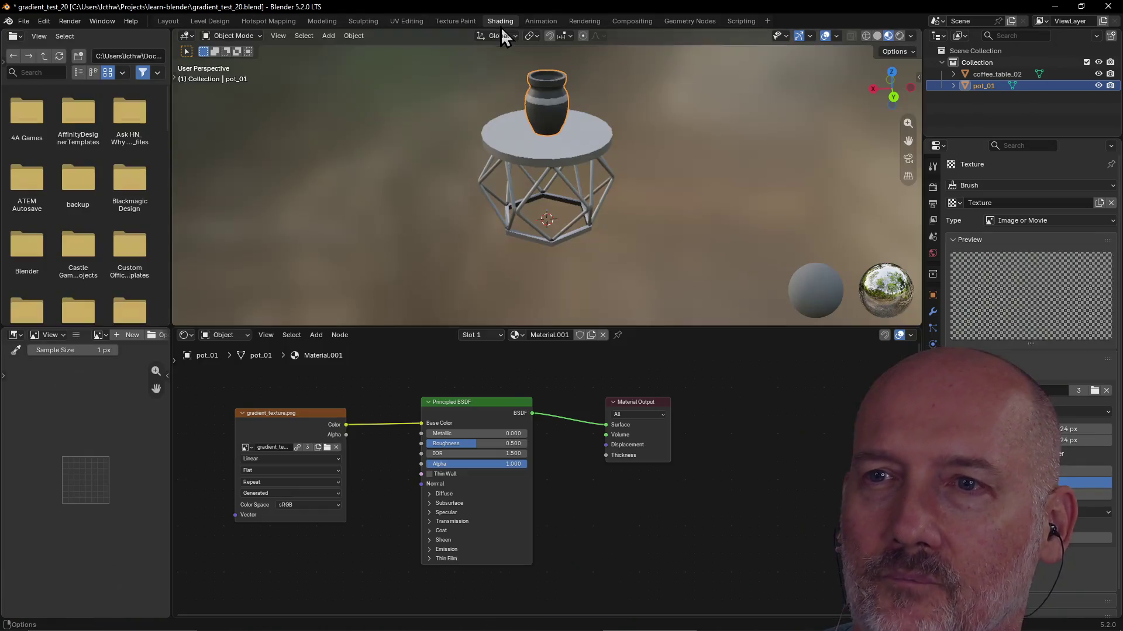
Delete the pot's old gradient texture node and add a fresh Image Texture node
{"action": "left_click", "coordinate": [305, 415]}
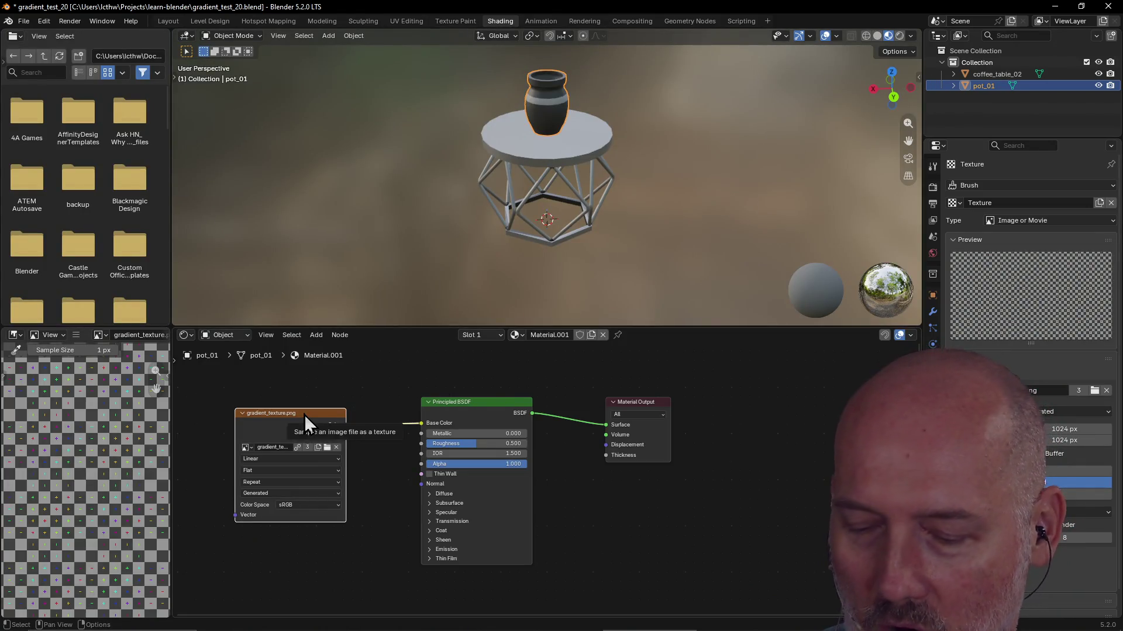
{"action": "key", "text": "x"}
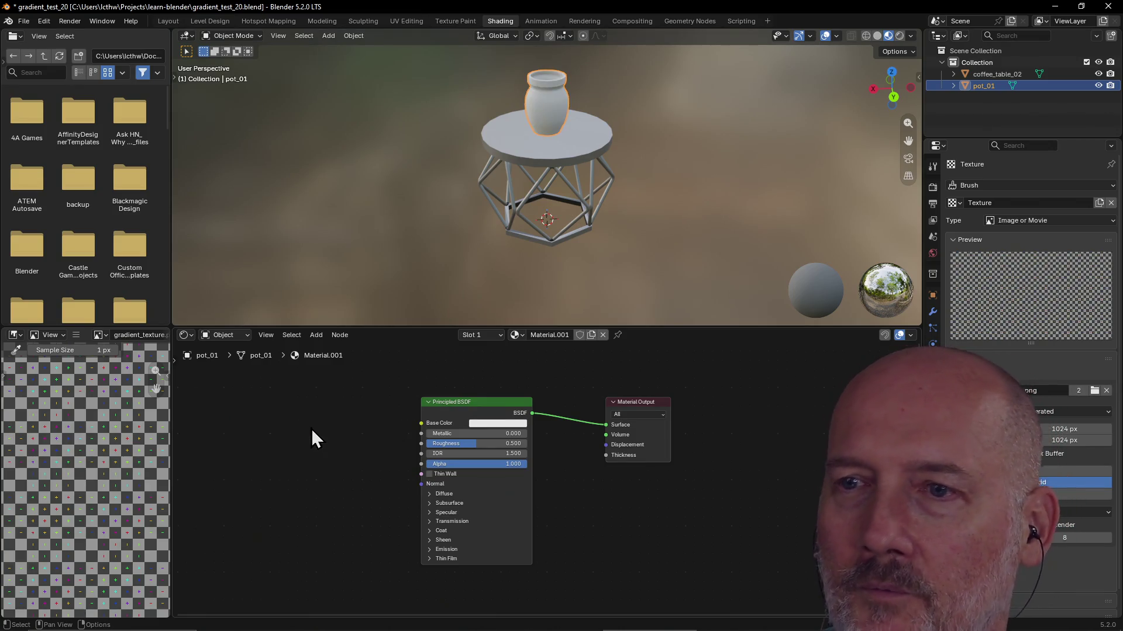
{"action": "right_click", "coordinate": [283, 434]}
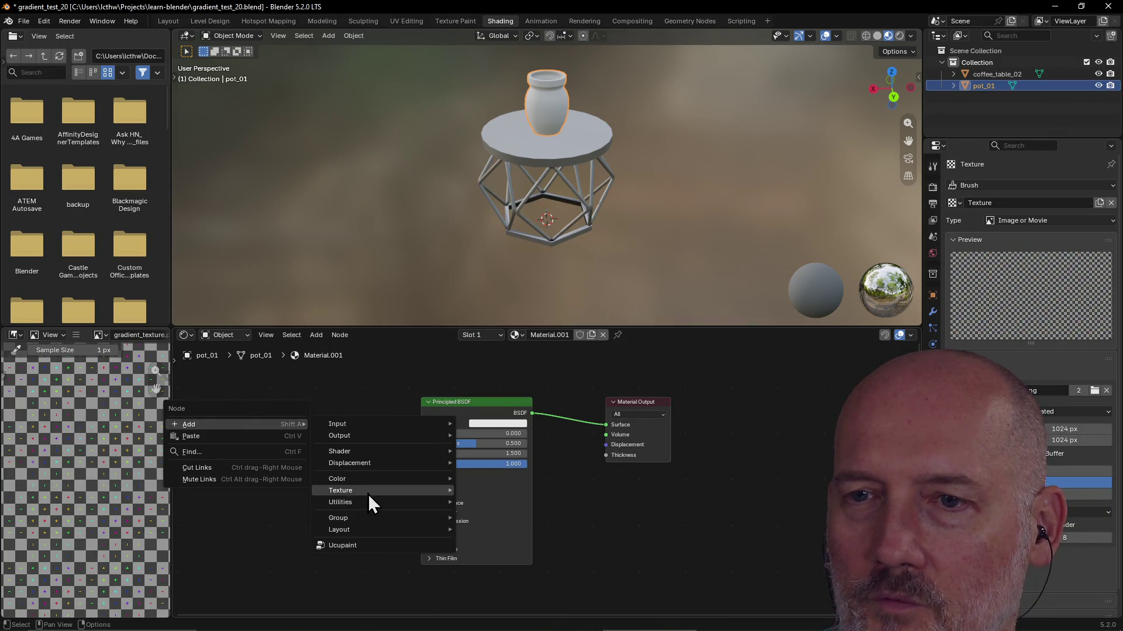
{"action": "mouse_move", "coordinate": [340, 490]}
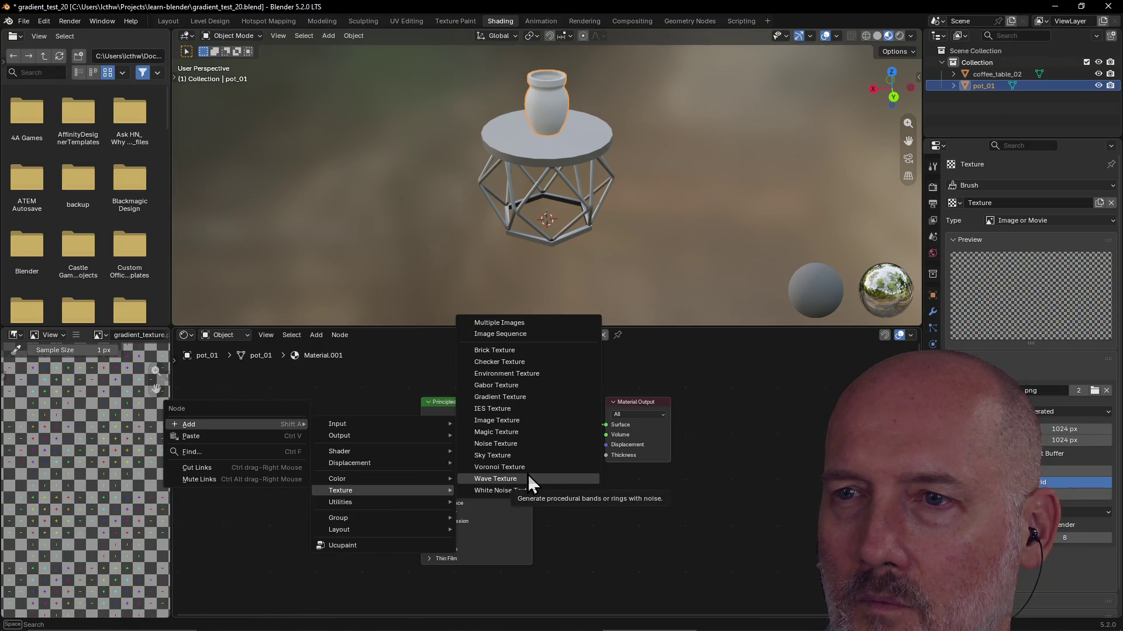
{"action": "left_click", "coordinate": [526, 420]}
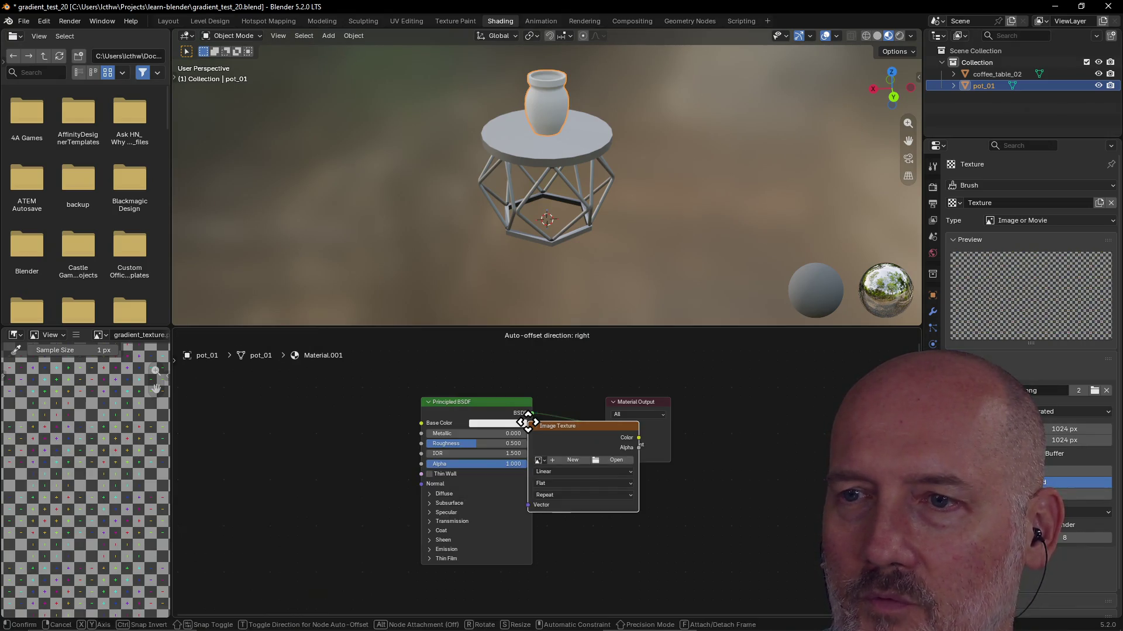
{"action": "left_click", "coordinate": [219, 402]}
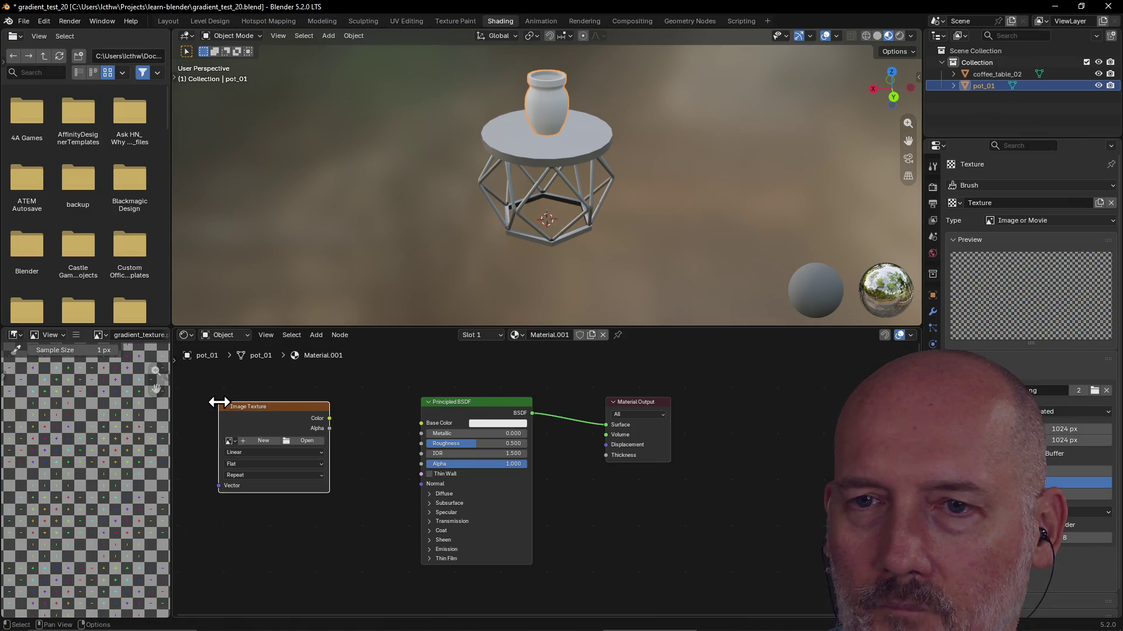
Load gradient_texture.png into the new node and wire its Color into Base Color
{"action": "left_click", "coordinate": [231, 442]}
{"action": "left_click", "coordinate": [250, 456]}
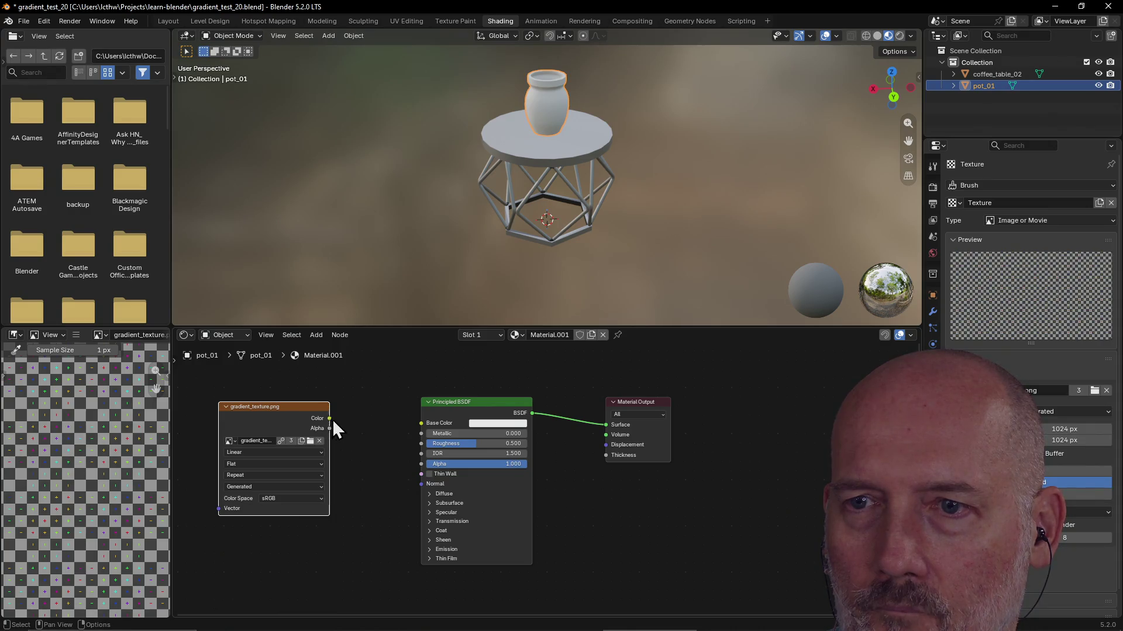
{"action": "left_click_drag", "start_coordinate": [418, 430], "coordinate": [420, 426]}
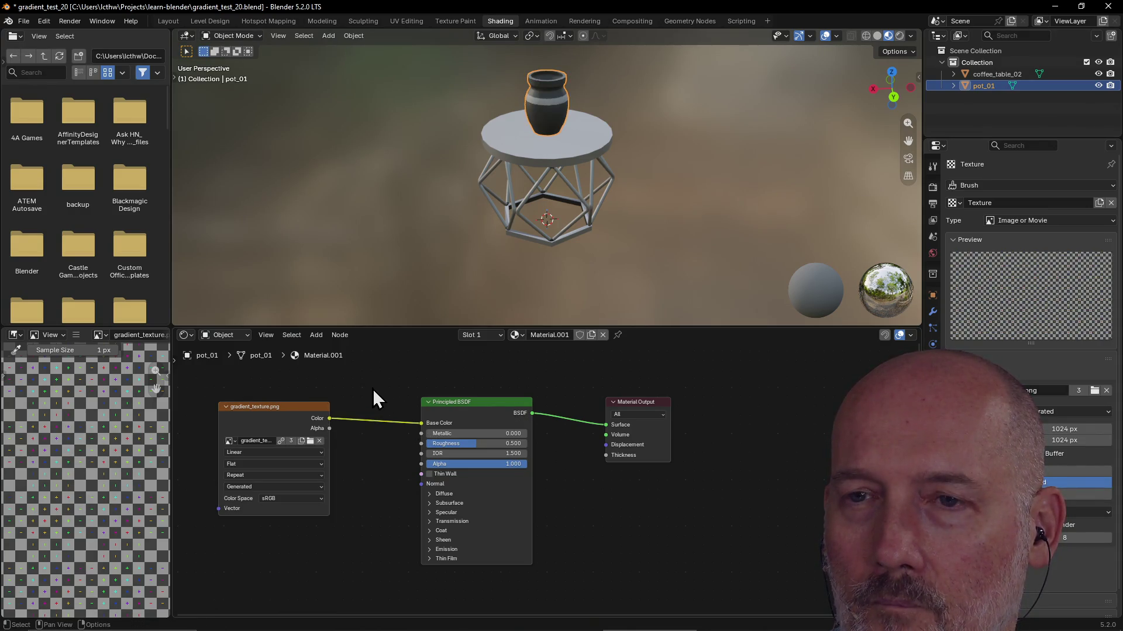
{"action": "middle_click_drag", "start_coordinate": [342, 403], "coordinate": [366, 406]}
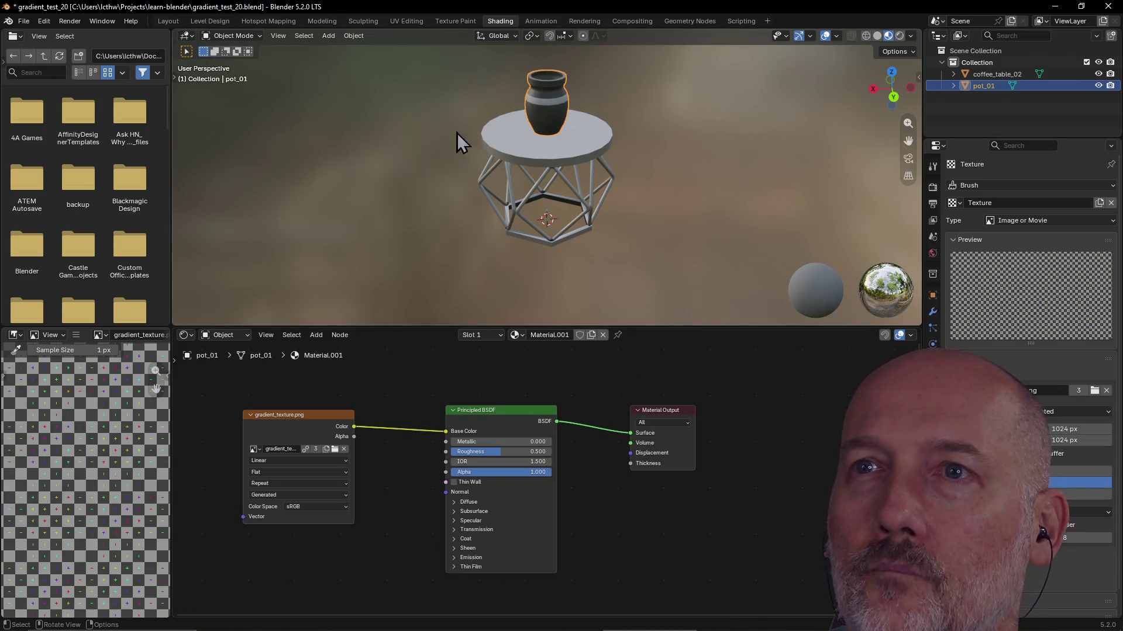
{"action": "left_click", "coordinate": [406, 21]}
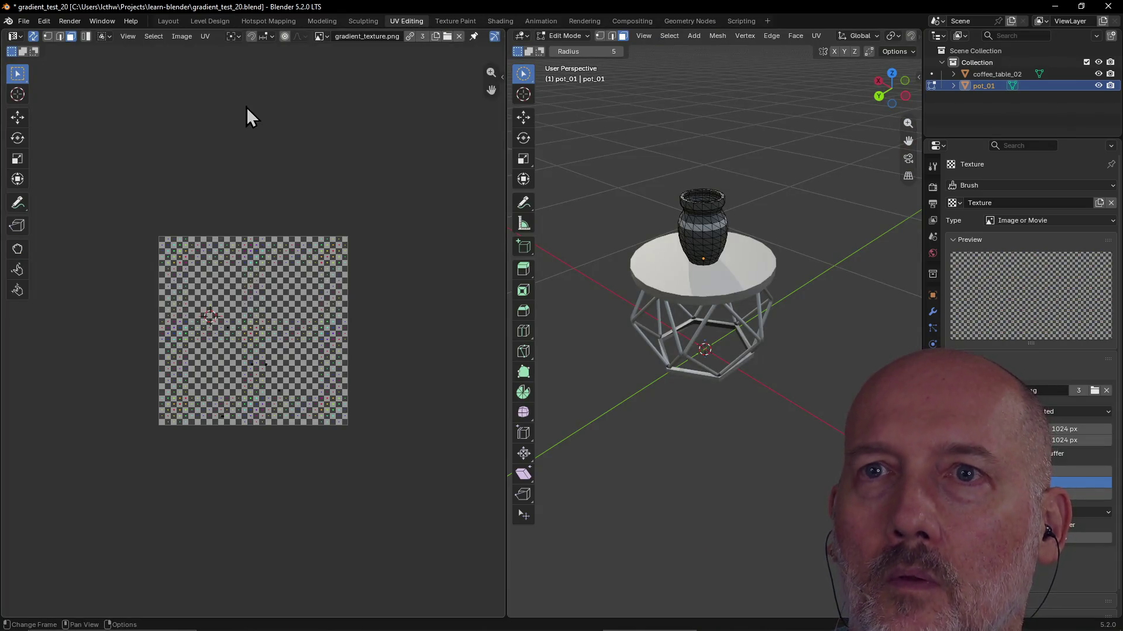
{"action": "left_click", "coordinate": [328, 38]}
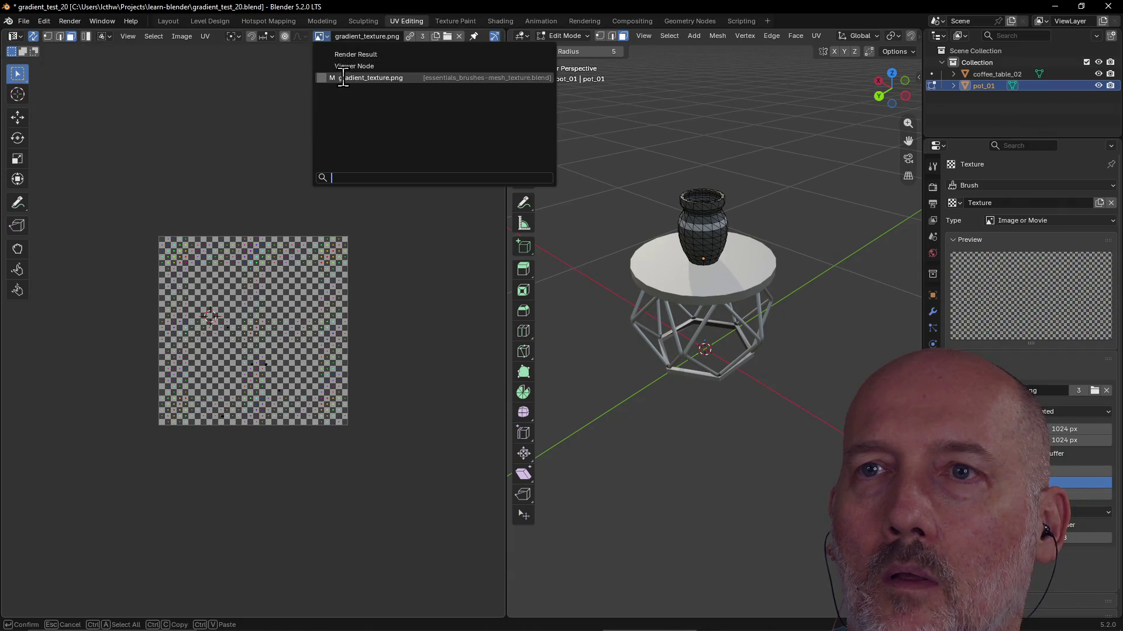
{"action": "left_click", "coordinate": [343, 77]}
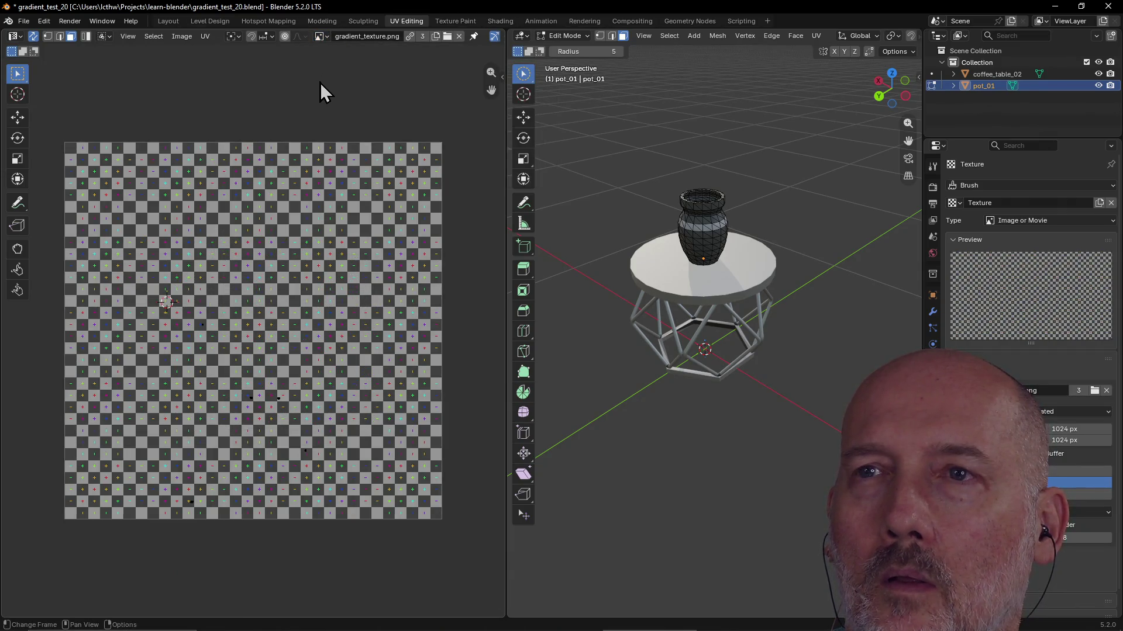
{"action": "scroll", "coordinate": [349, 78], "scroll_direction": "down", "scroll_amount": 2}
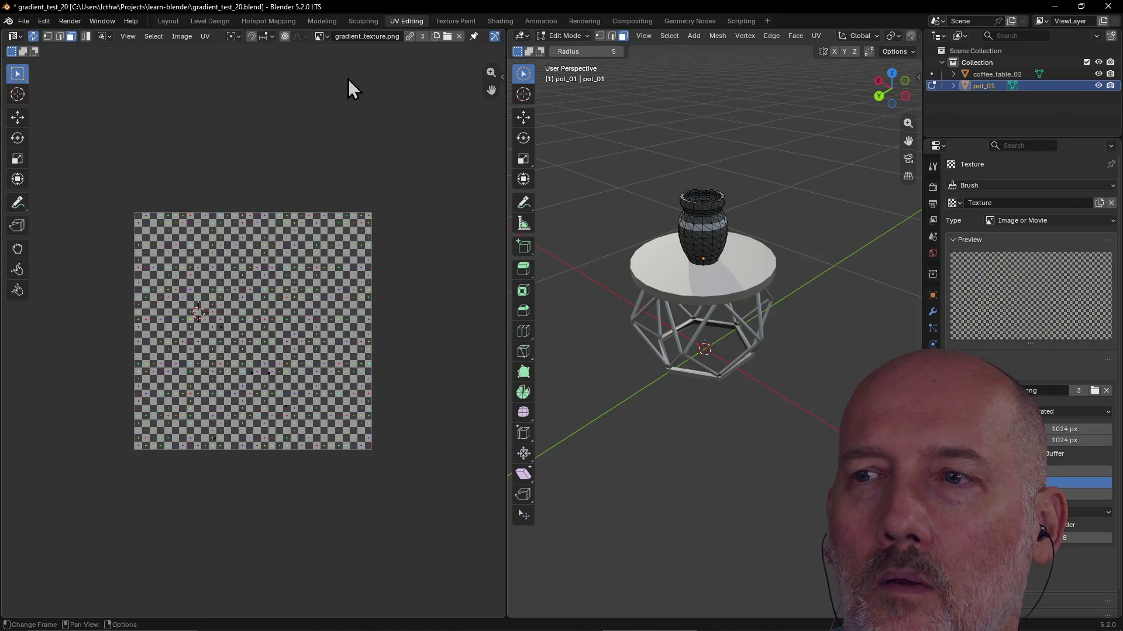
{"action": "middle_click_drag", "start_coordinate": [330, 123], "coordinate": [337, 87]}
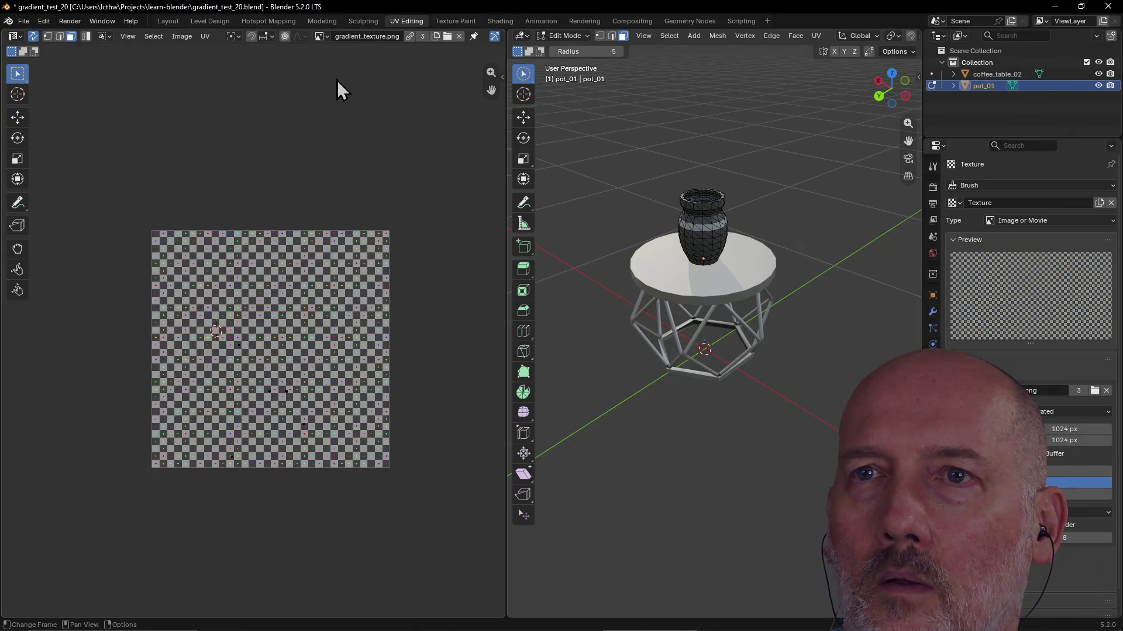
{"action": "left_click", "coordinate": [321, 36]}
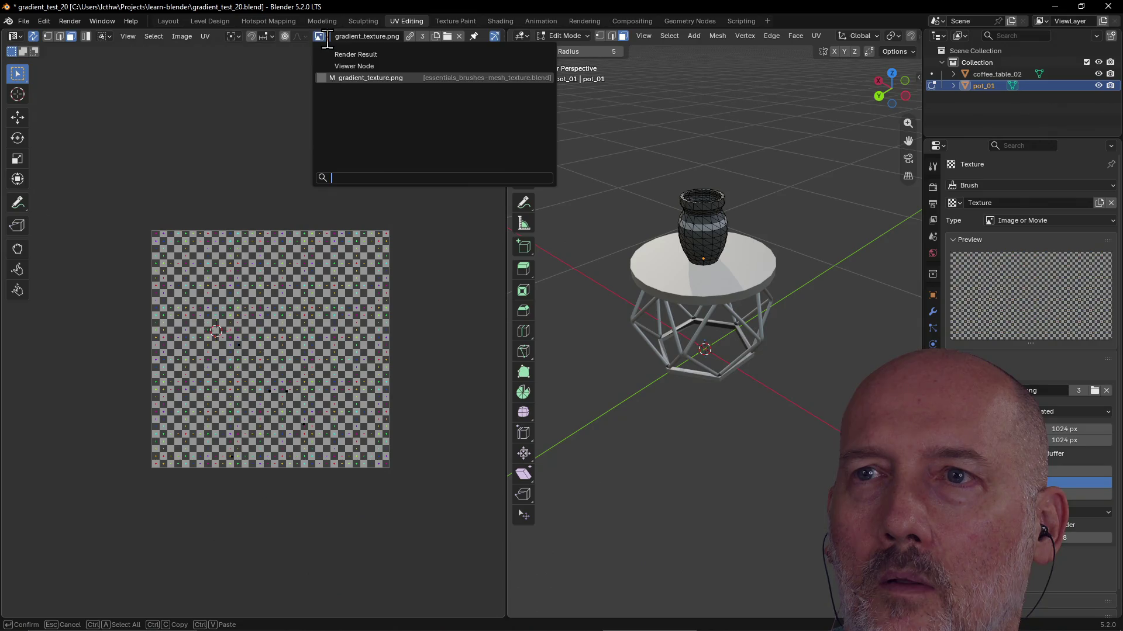
{"action": "mouse_move", "coordinate": [368, 78]}
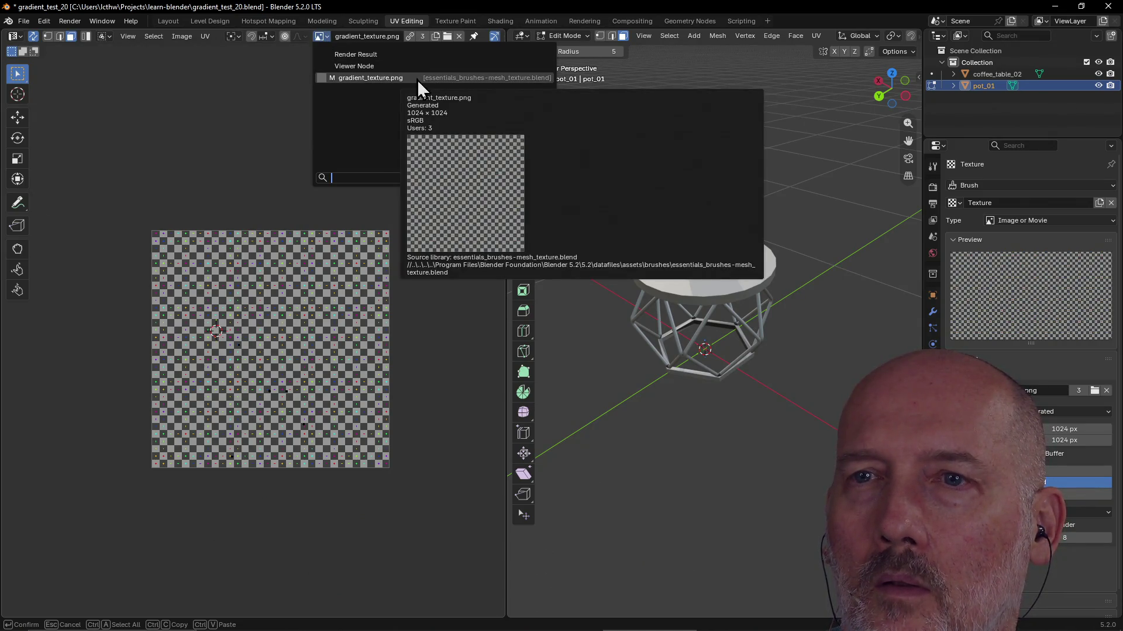
{"action": "left_click", "coordinate": [417, 78]}
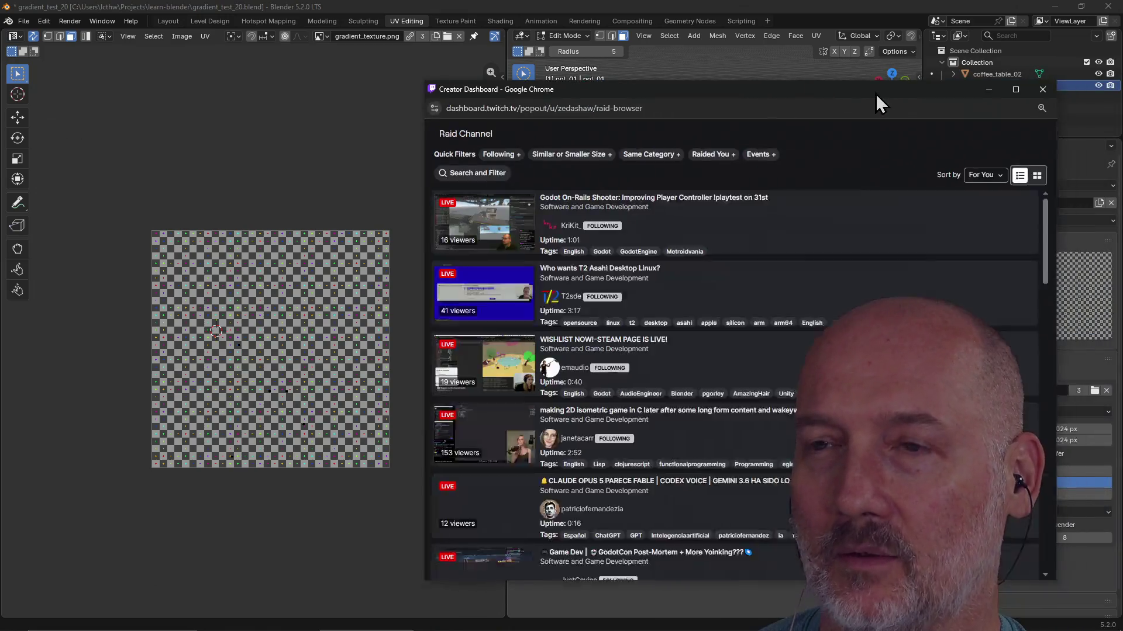
{"action": "left_click_drag", "start_coordinate": [876, 94], "coordinate": [569, 73]}
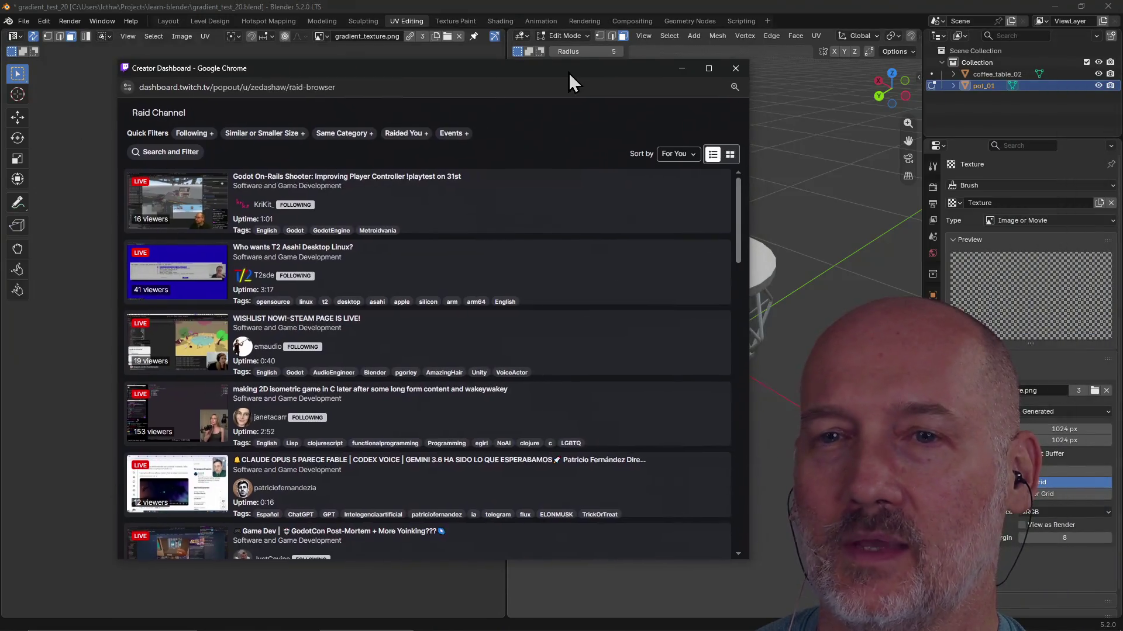
Filter raid channels to Same Category and preview the 2D isometric C game stream
{"action": "left_click", "coordinate": [350, 137]}
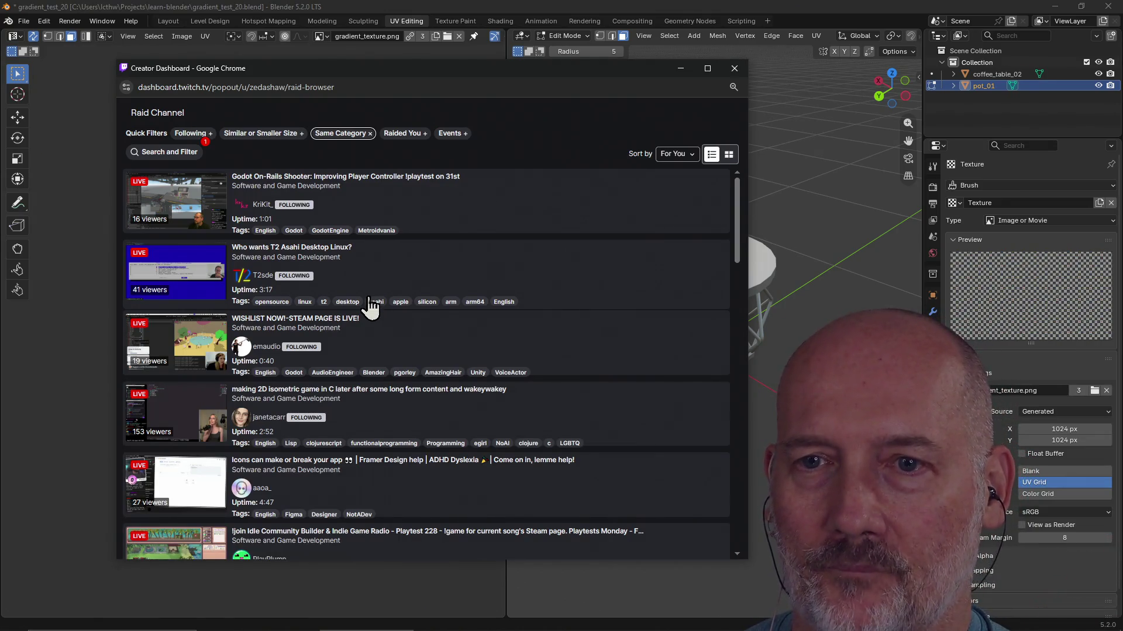
{"action": "left_click", "coordinate": [171, 423]}
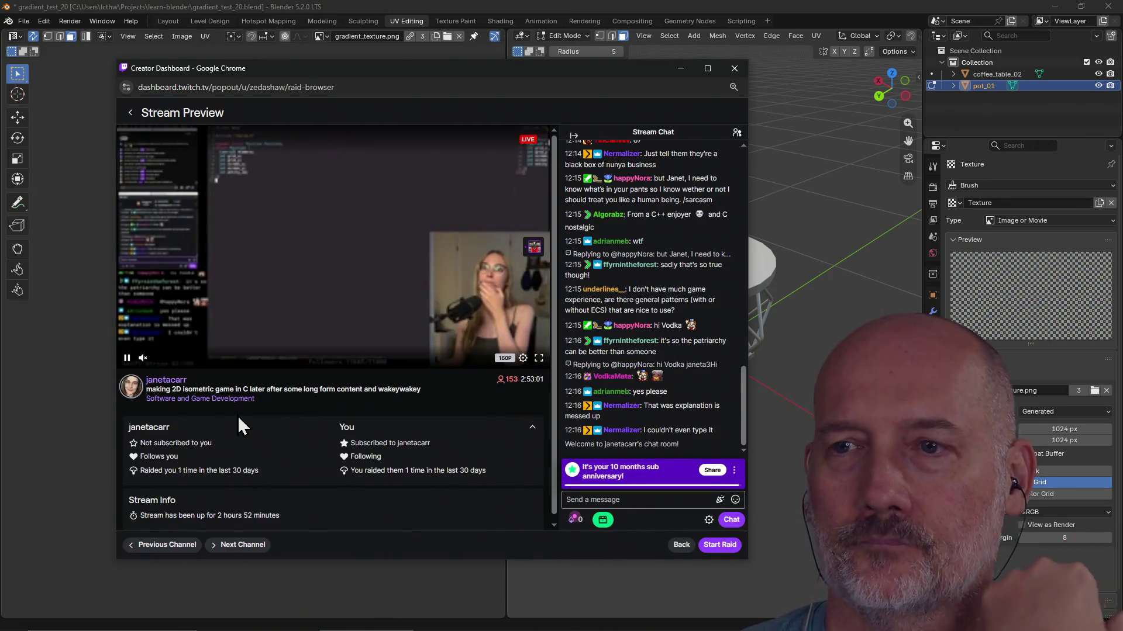